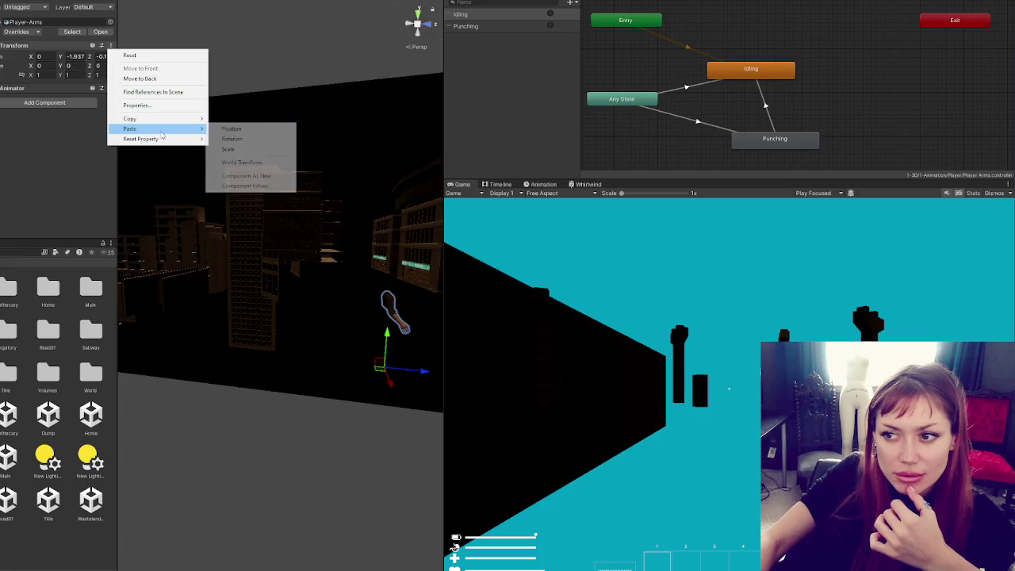
Paste the copied position onto Player-Arms (Y -1.59) and inspect its child objects.
click(266, 132)
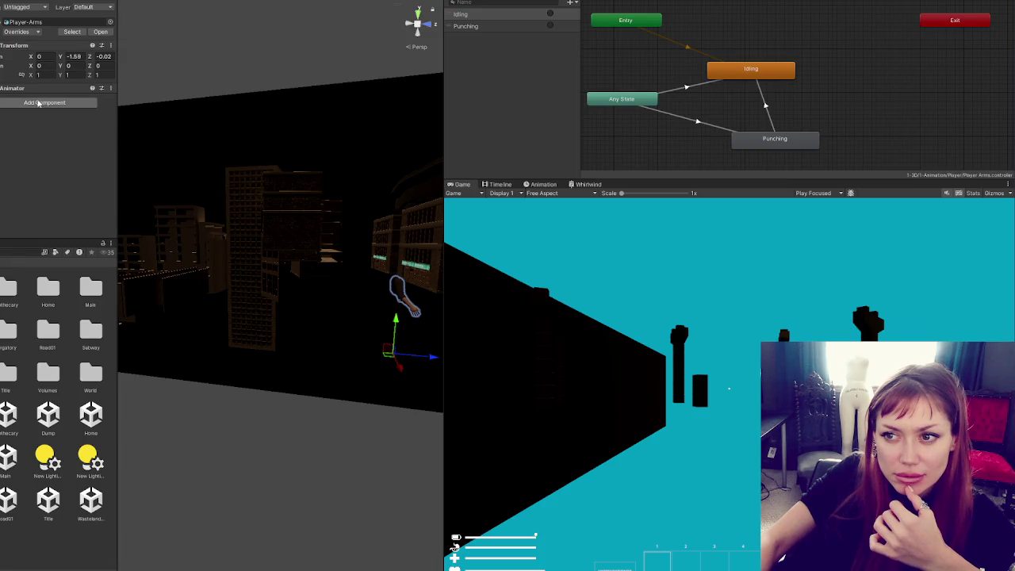
click(45, 89)
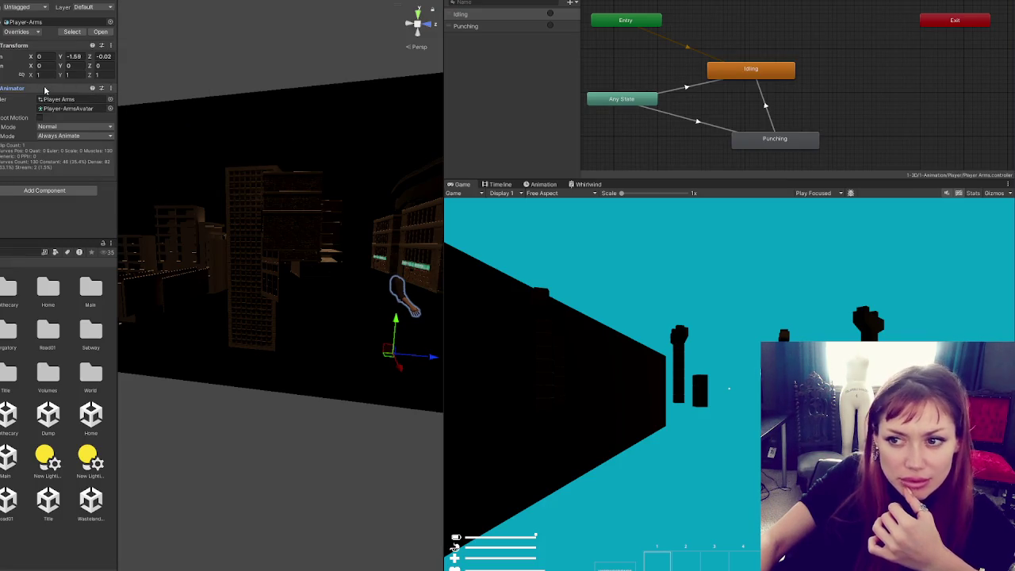
click(404, 297)
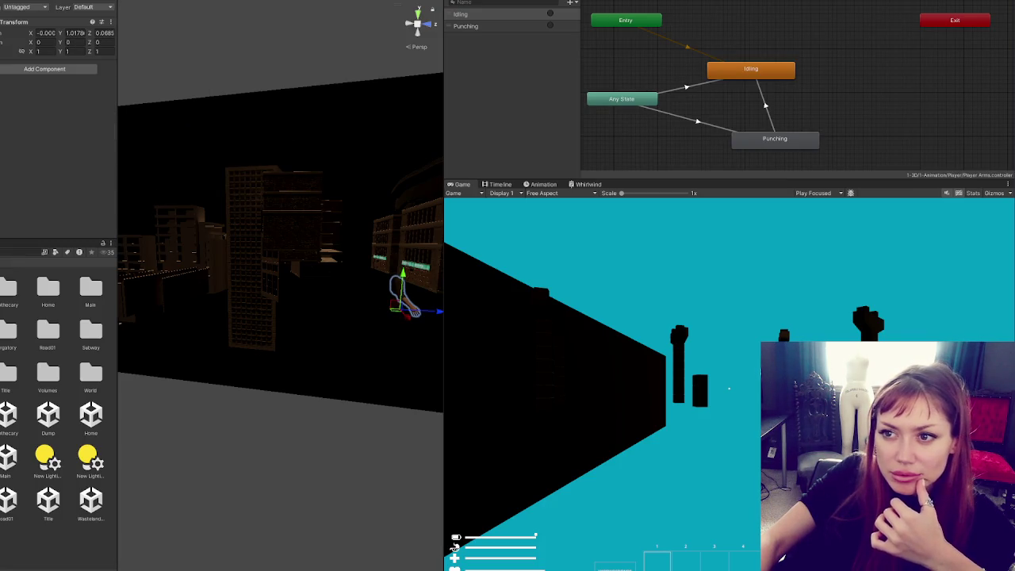
click(404, 297)
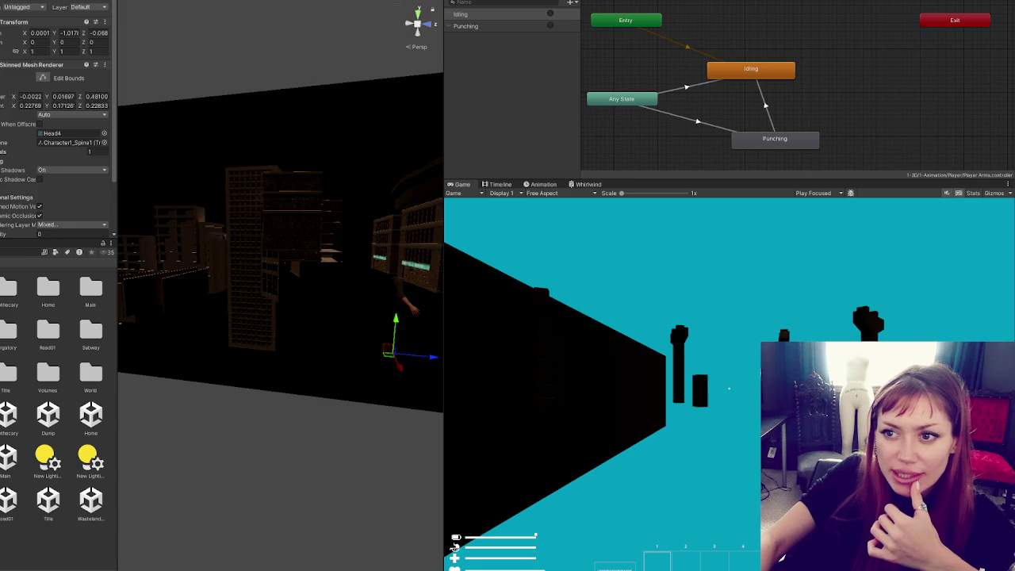
click(404, 298)
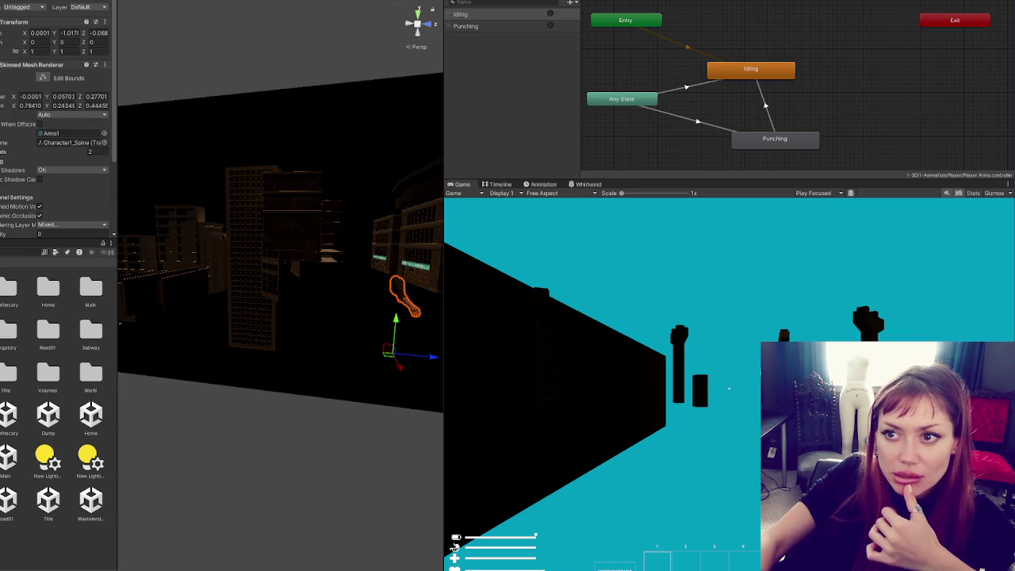
click(404, 298)
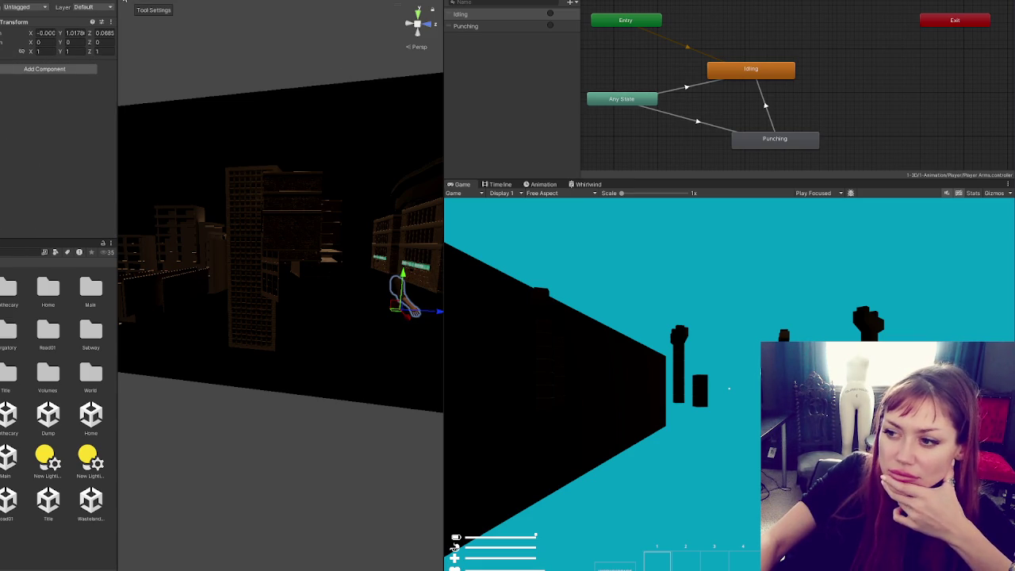
click(404, 297)
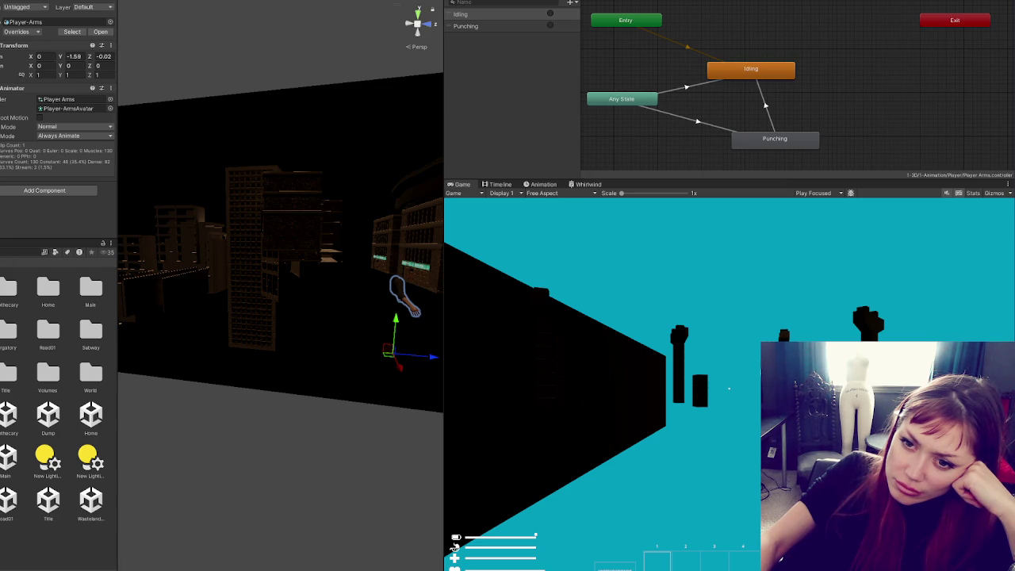
Compare Player-Male-New's animator, then save the modified scene and open the Title scene.
click(407, 305)
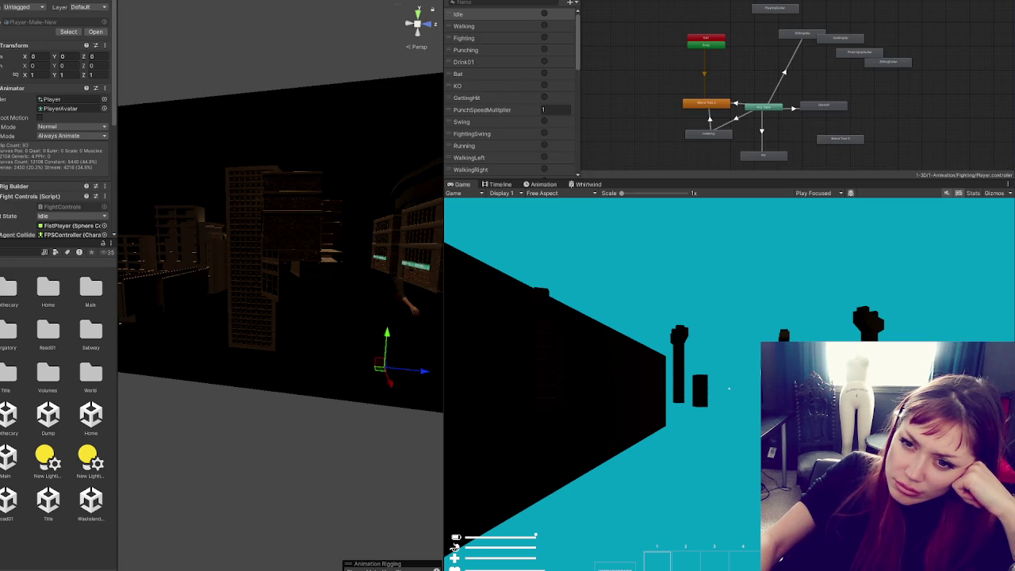
click(406, 302)
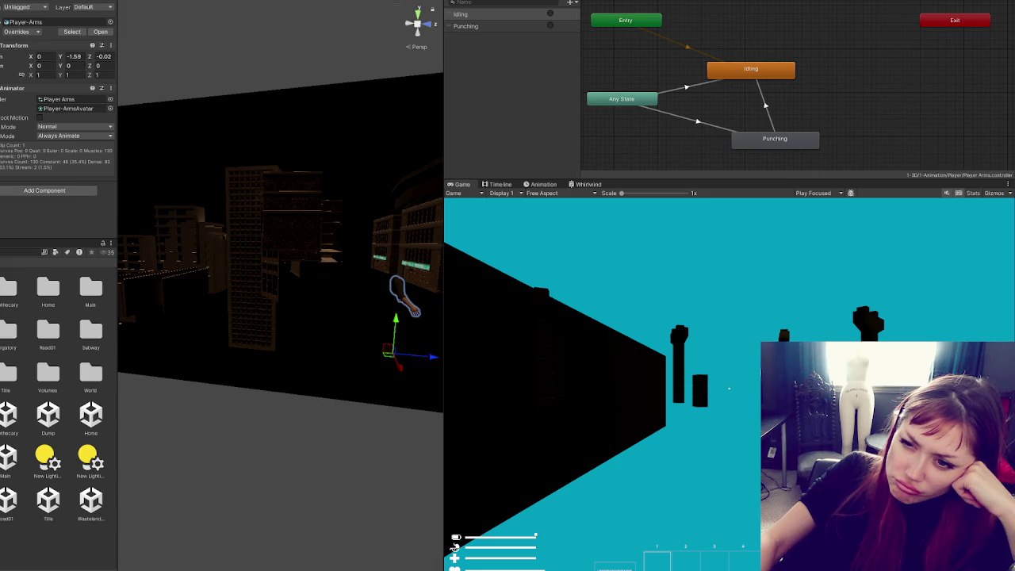
click(41, 498)
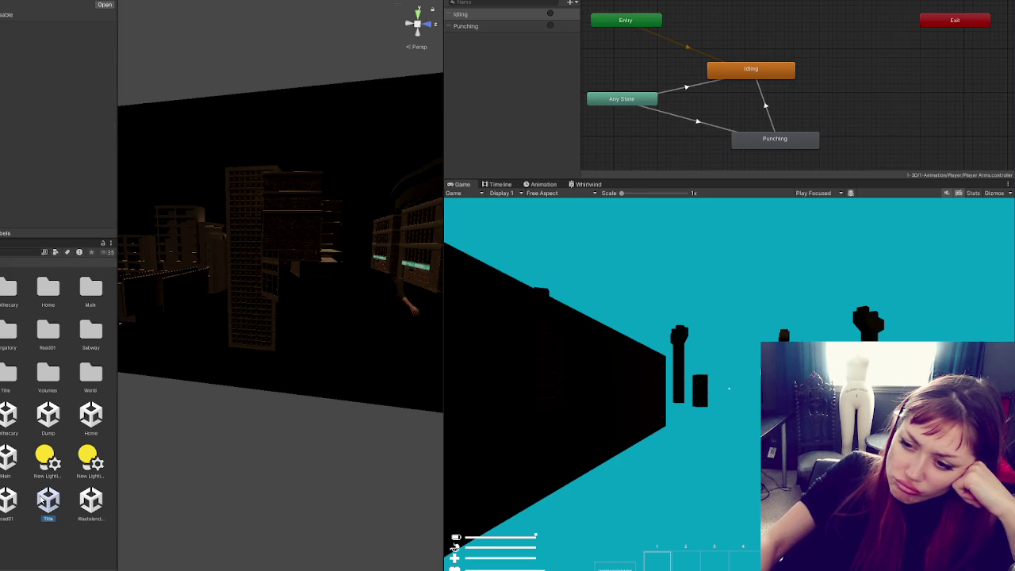
double_click(41, 498)
click(403, 293)
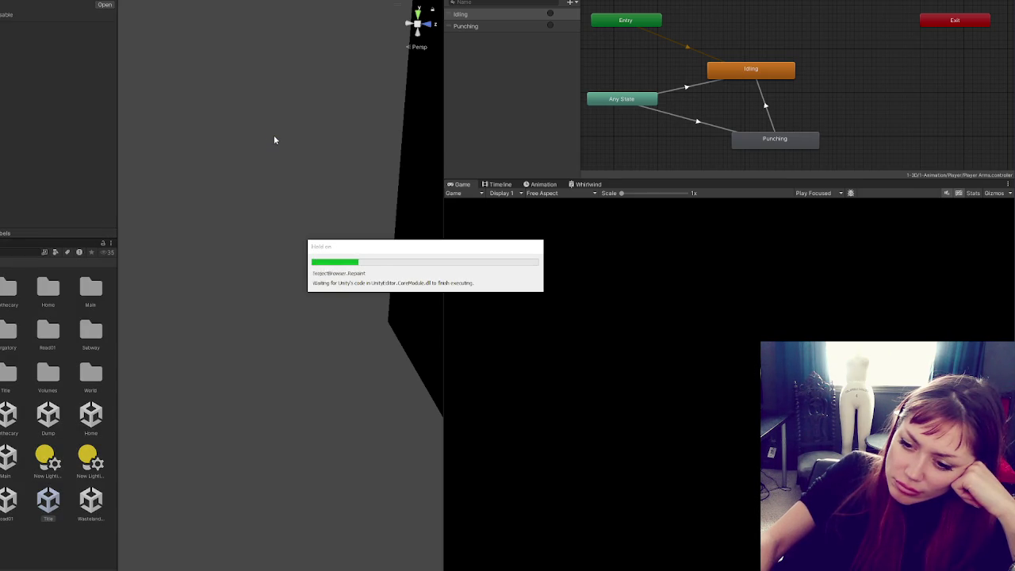
Choose the start option on the STRAIN title menu to load the outdoor level.
click(723, 419)
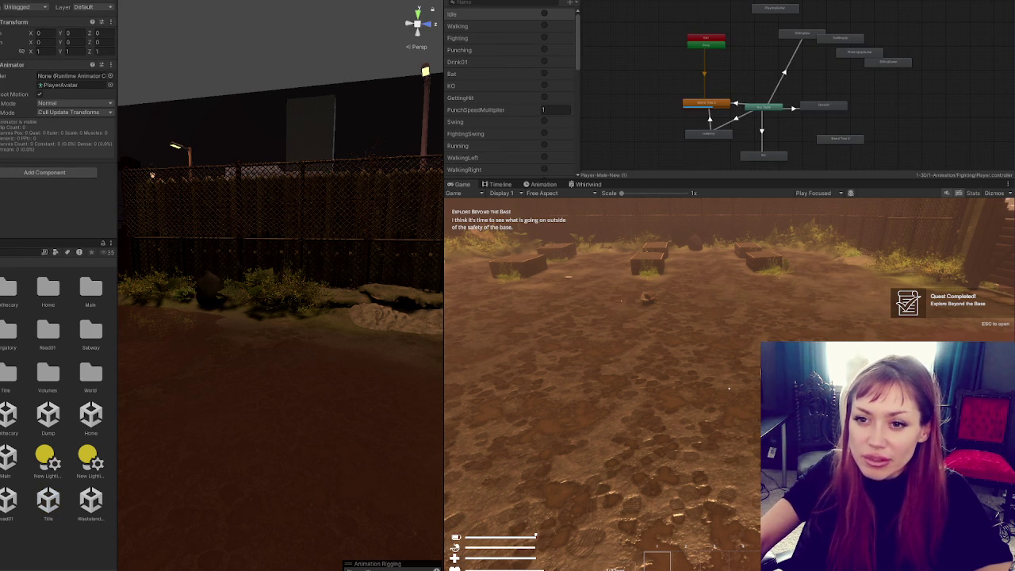
Frame the MainCamera and Player Arms, then throw eight punches in the Game view.
key(f)
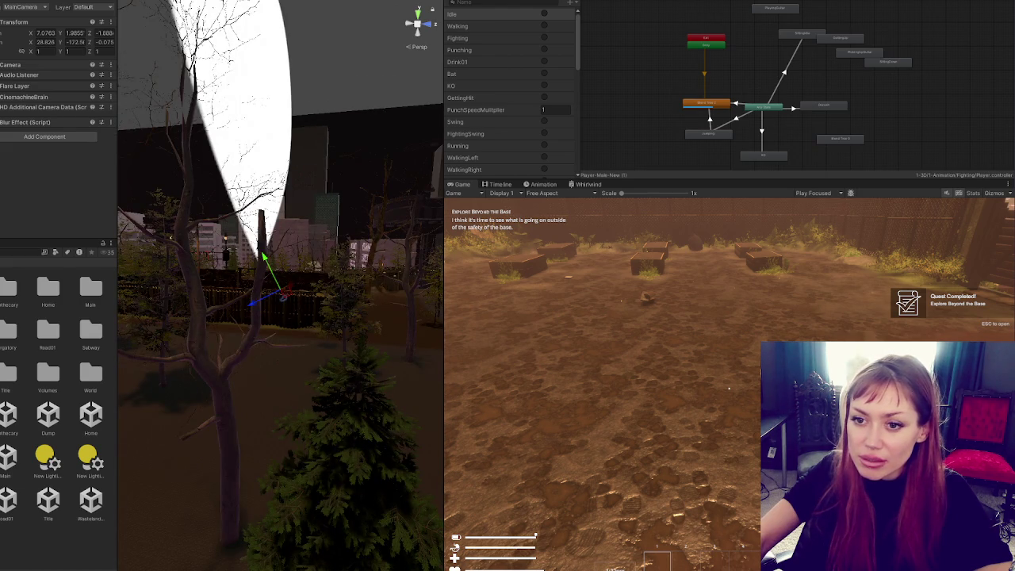
key(f)
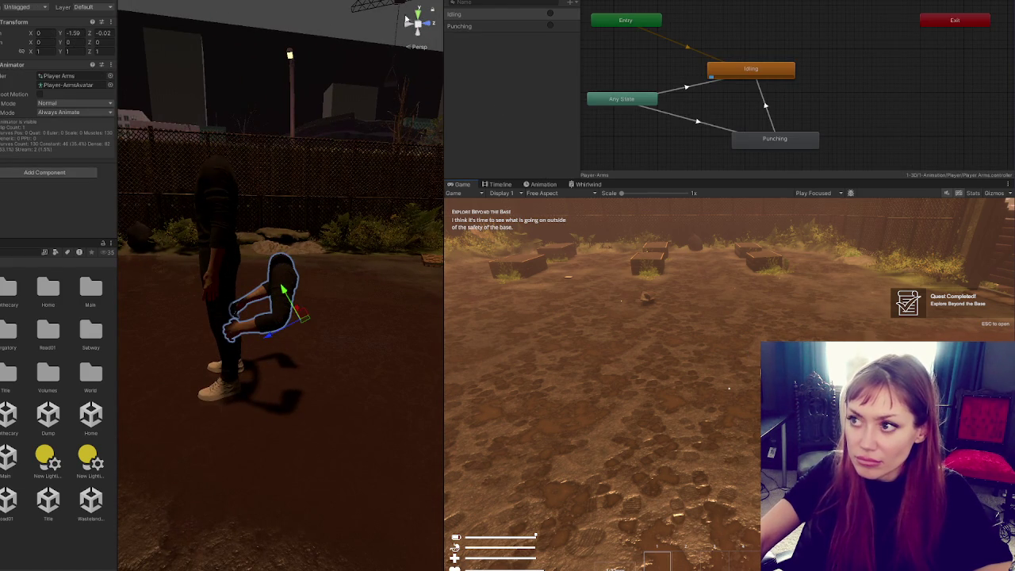
click(728, 388)
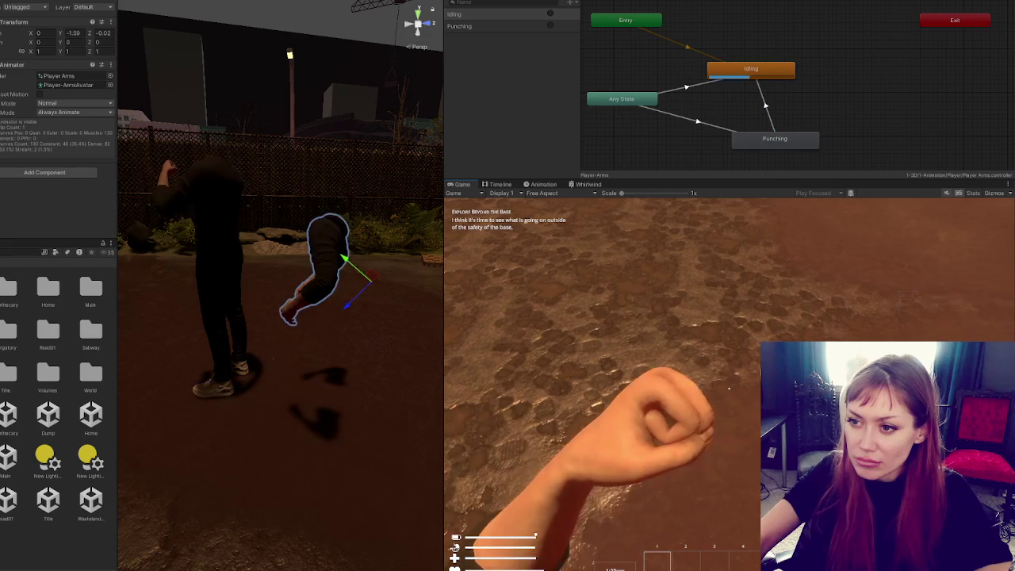
click(728, 388)
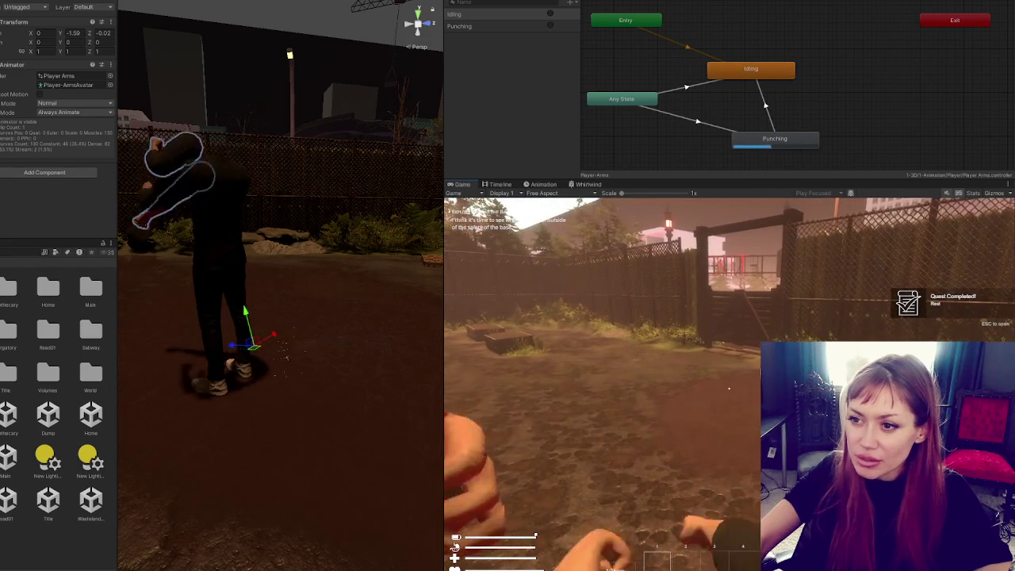
click(729, 387)
click(729, 387)
click(729, 387)
click(729, 388)
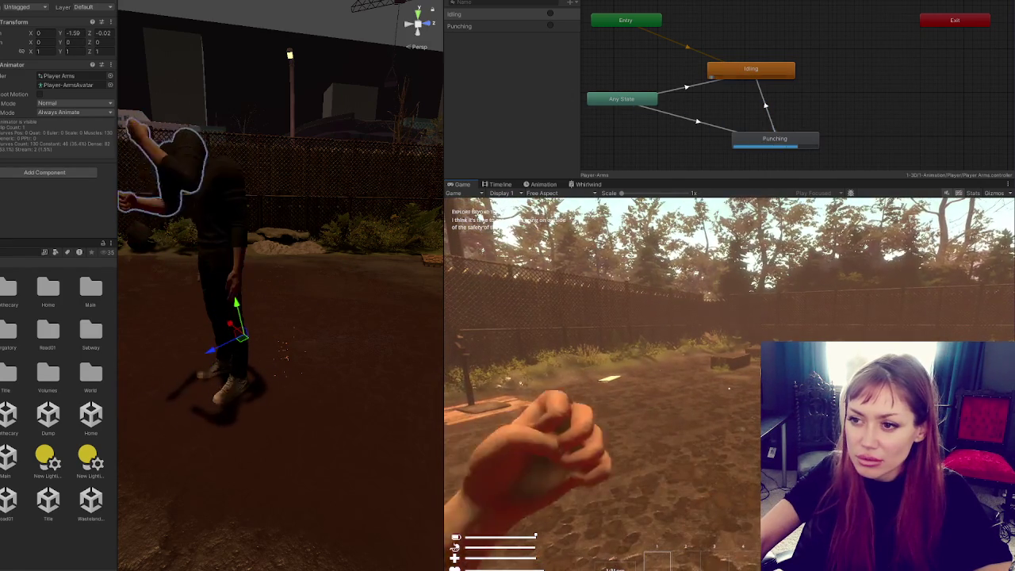
click(728, 388)
click(729, 387)
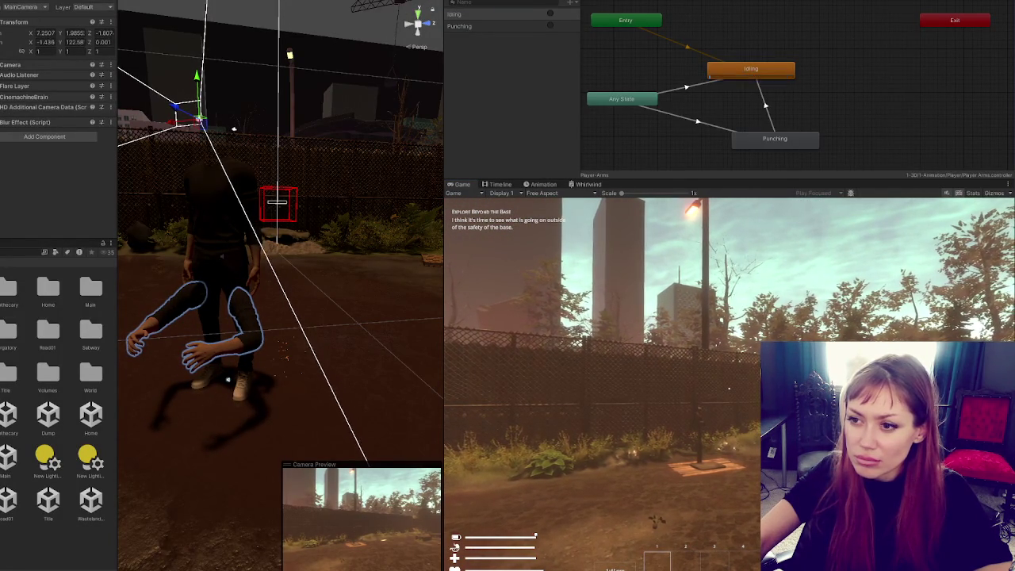
Select the CinemachineMixingCamera near the Player character in the Scene view.
click(228, 380)
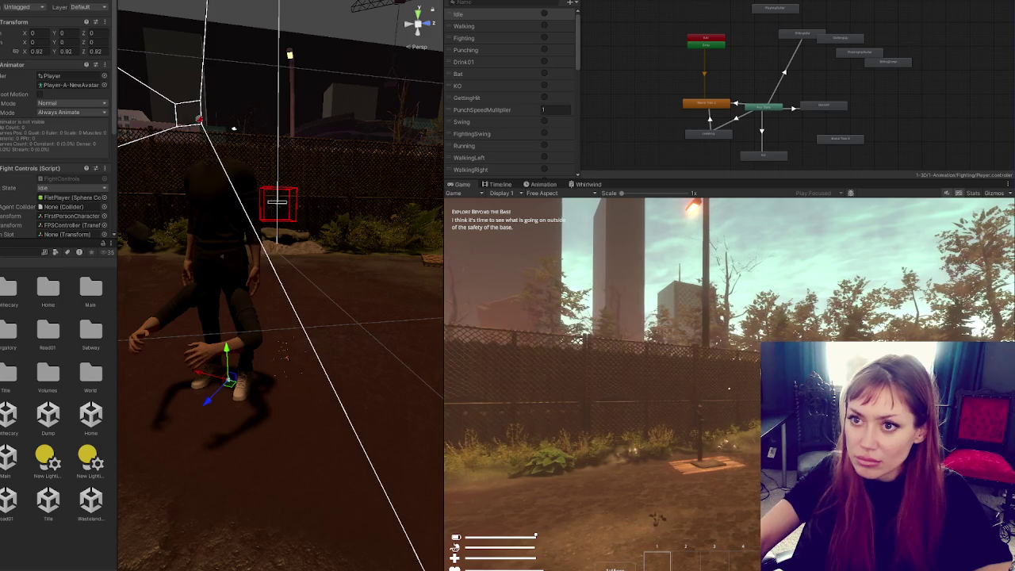
click(214, 137)
key(w)
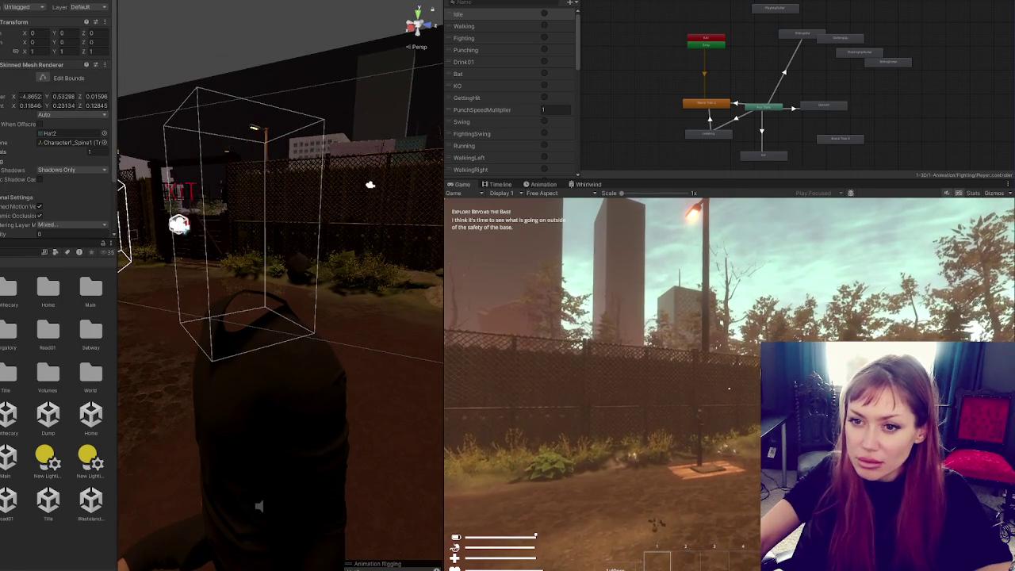
click(270, 380)
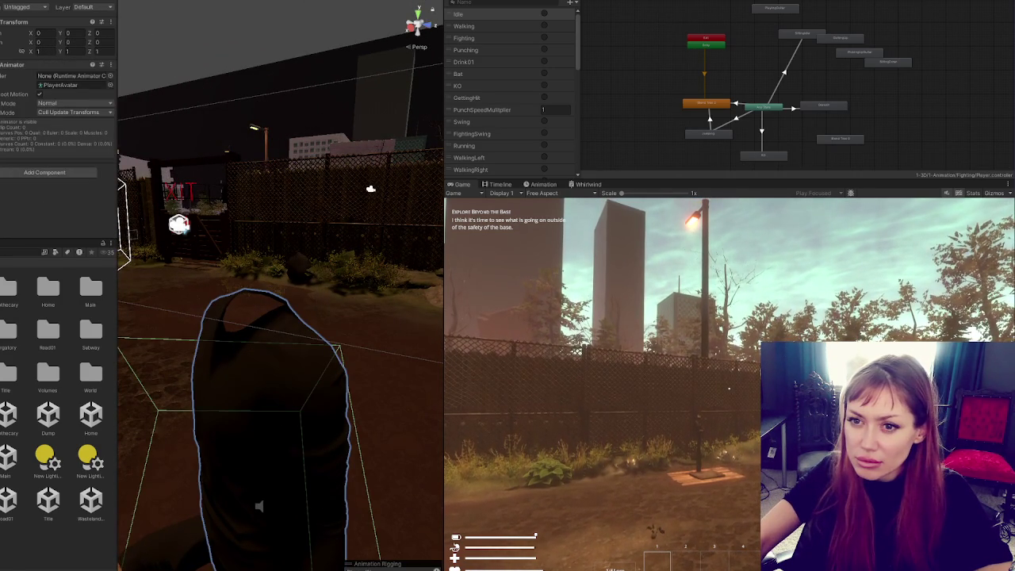
drag(143, 254, 194, 248)
click(196, 242)
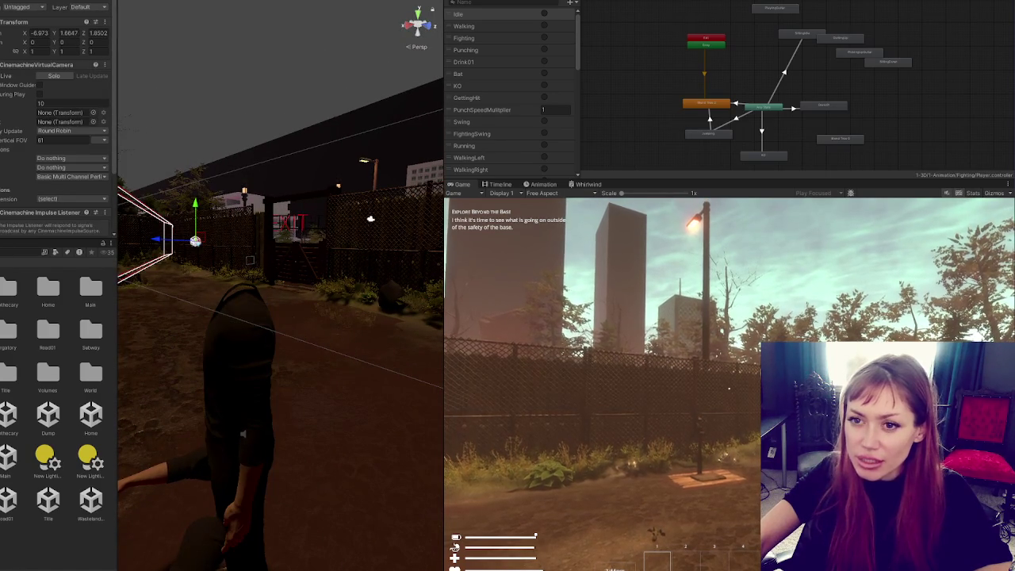
click(202, 242)
Drag the mixing camera sideways along X and throw six more punches with F.
mouse_move(164, 246)
mouse_down()
mouse_move(191, 243)
mouse_move(226, 197)
mouse_move(186, 225)
mouse_move(205, 214)
mouse_up()
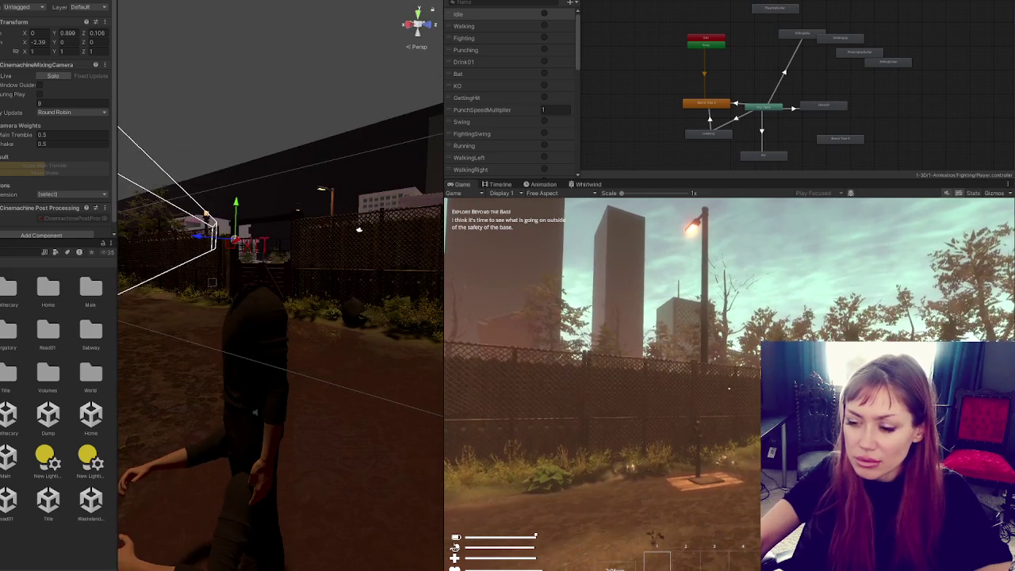
key(f)
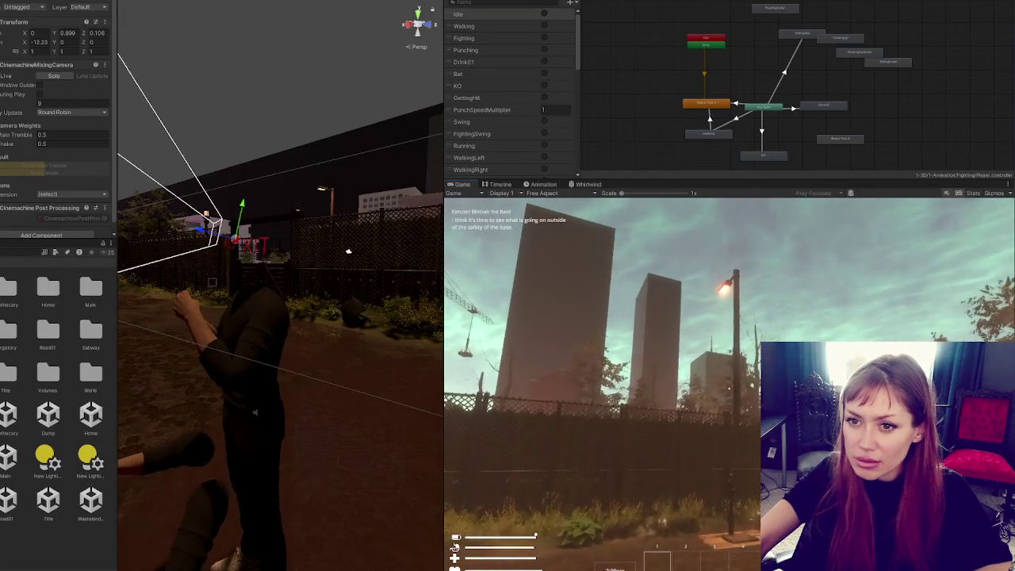
key(f)
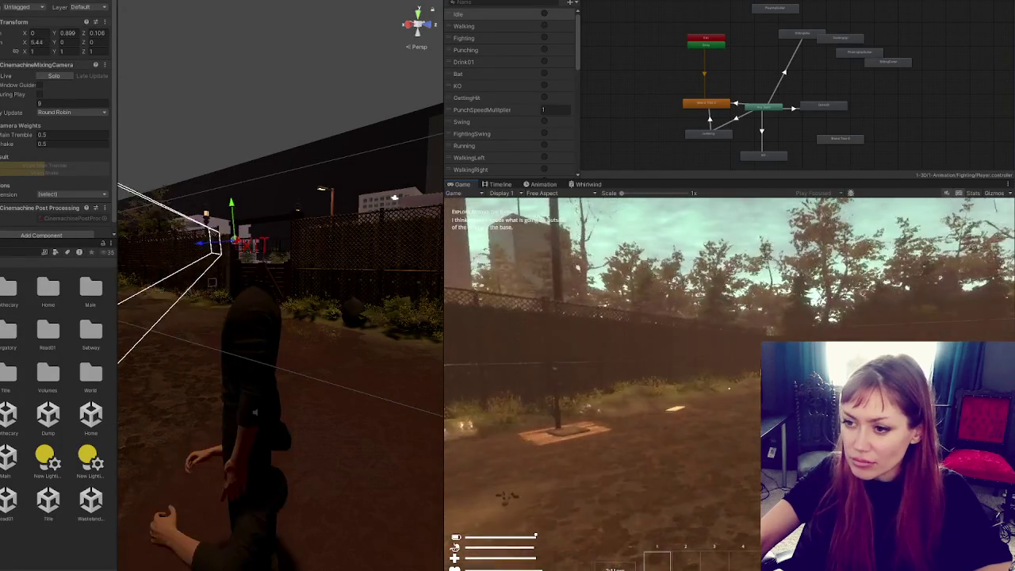
key(f)
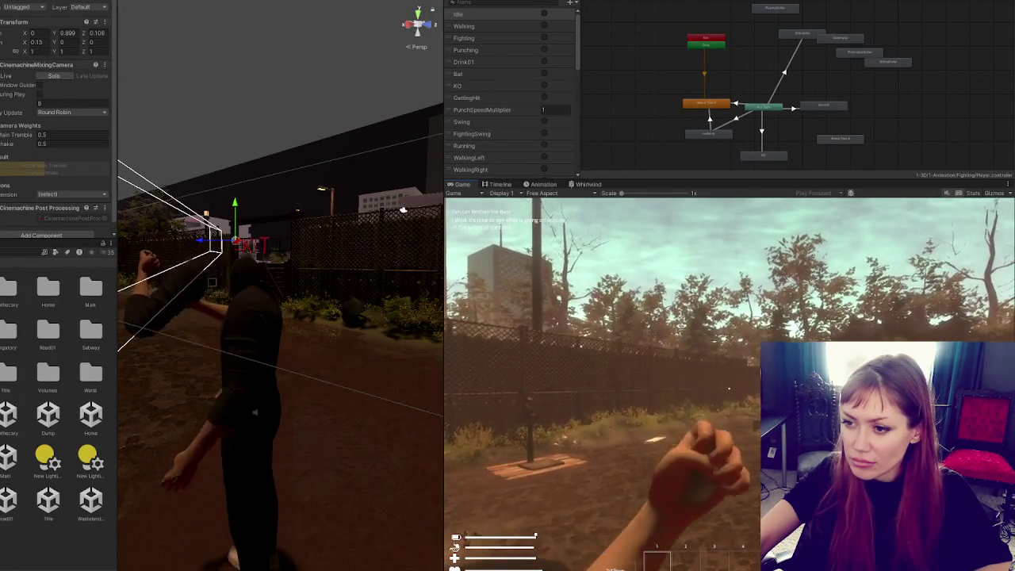
key(f)
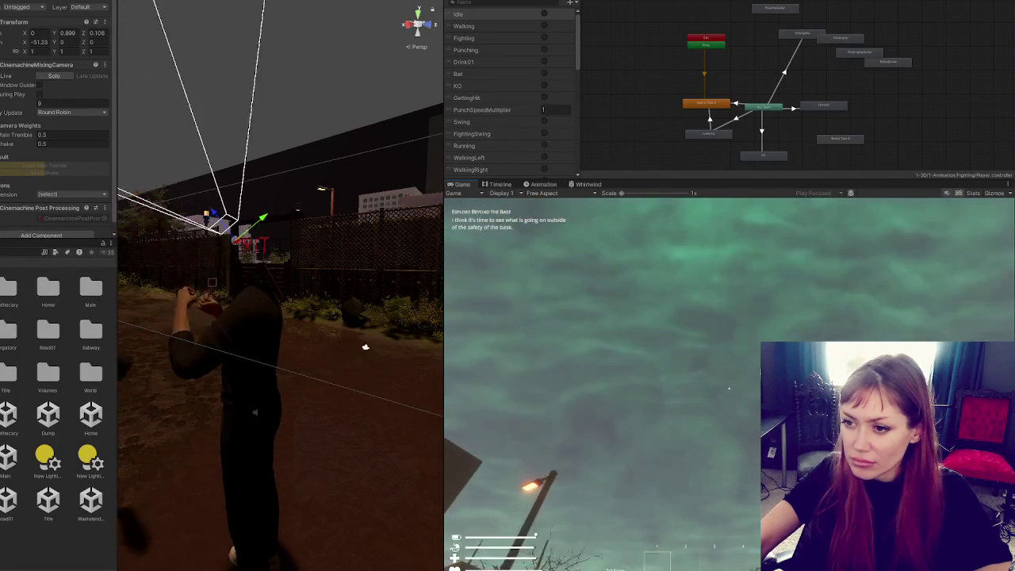
key(f)
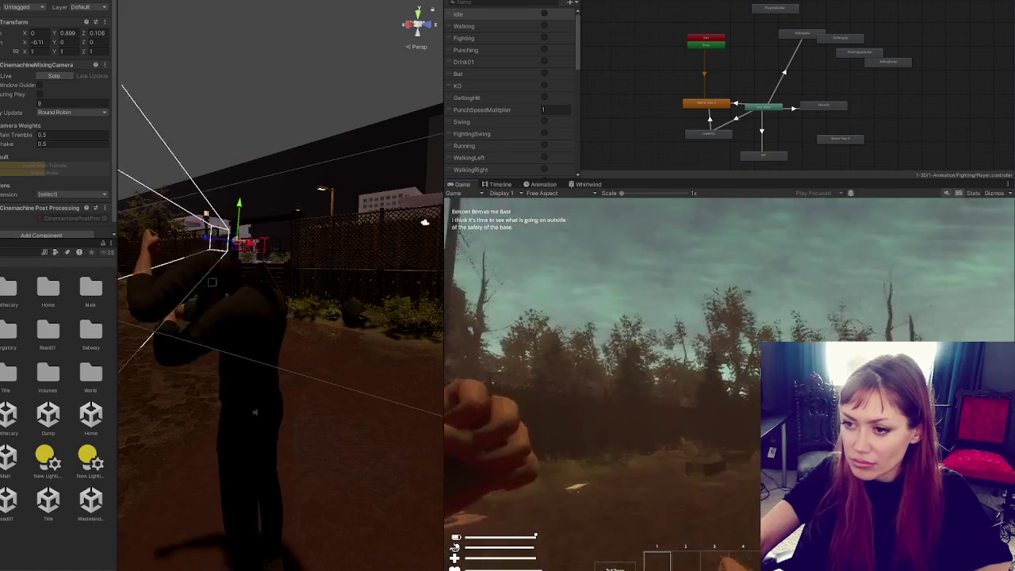
key(f)
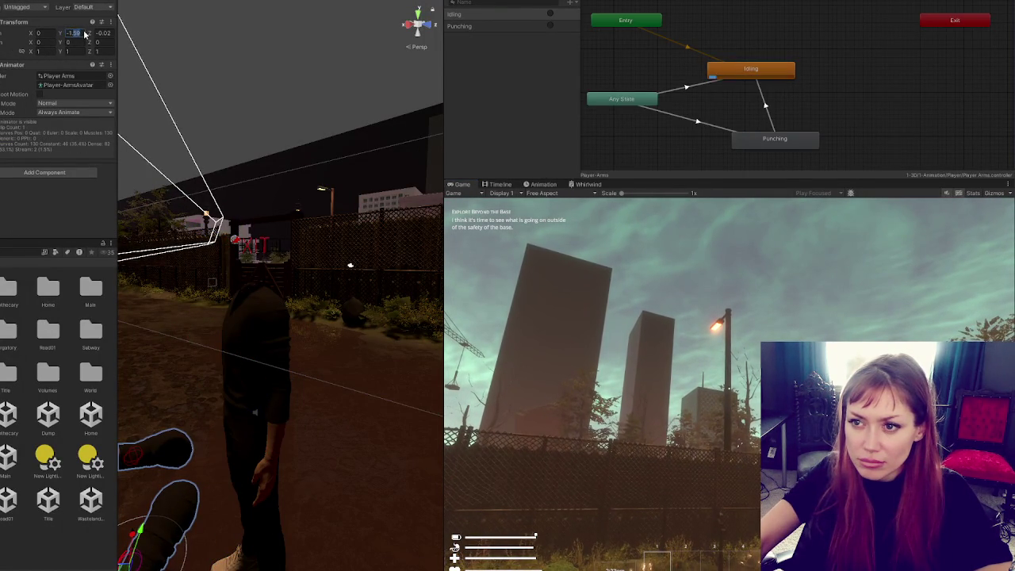
Set the arms' Y position to -1.59 and lower them slightly in the scene.
text(-1.4)
key(BackSpace)
text(59)
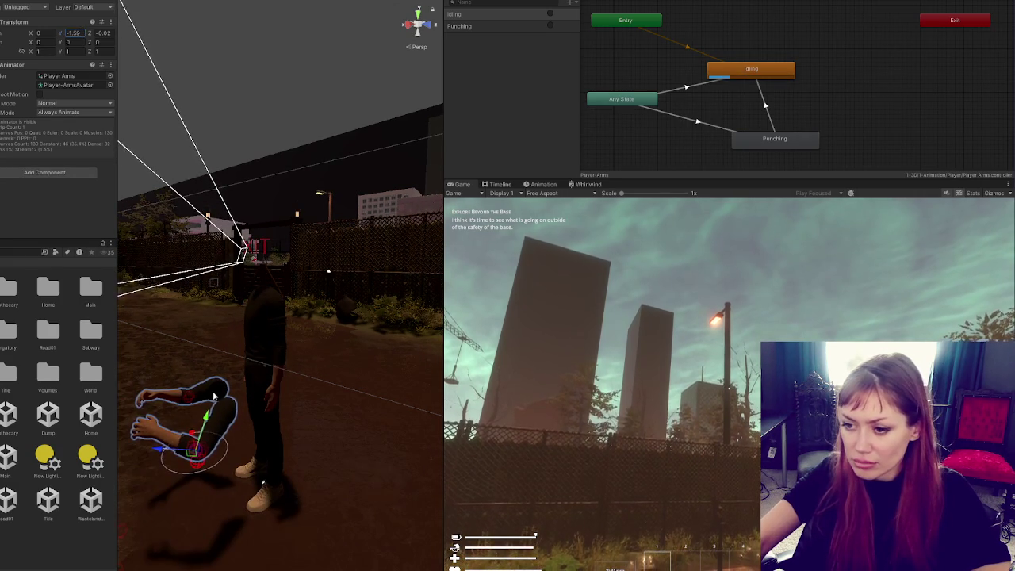
drag(199, 418, 198, 431)
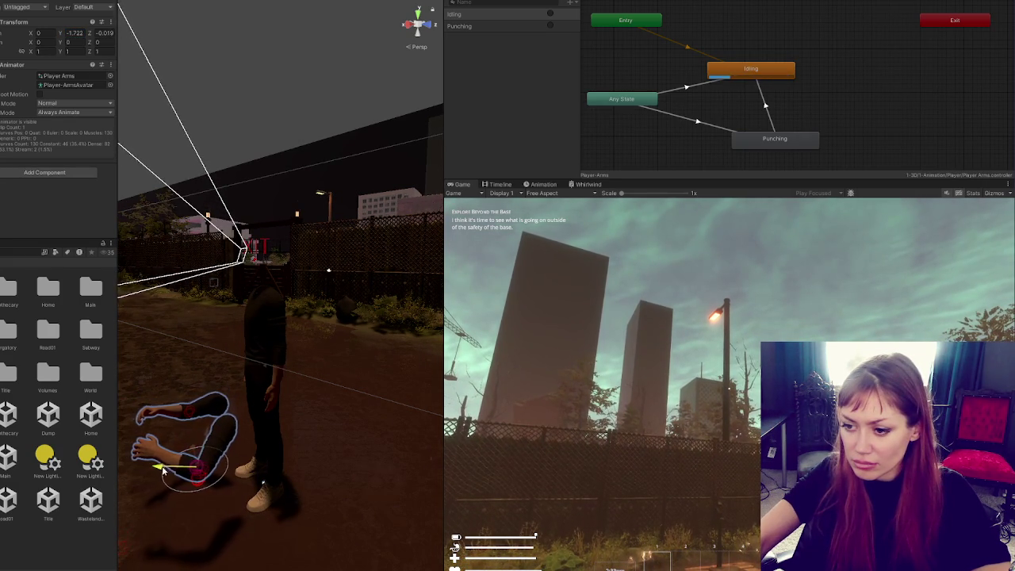
Punch and walk forward to test Idling to Punching, then select Player Arms.
click(179, 466)
key(w)
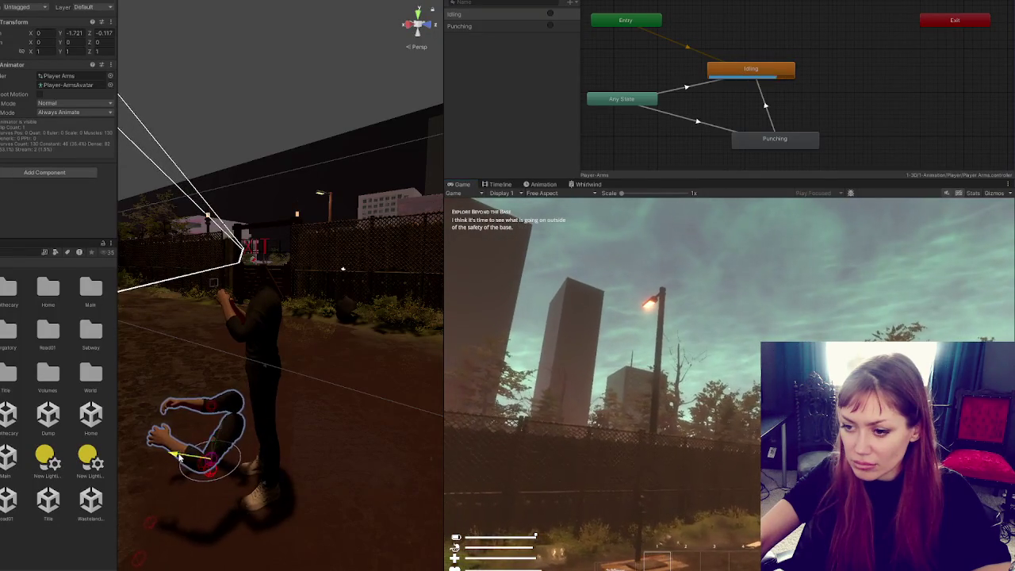
click(190, 458)
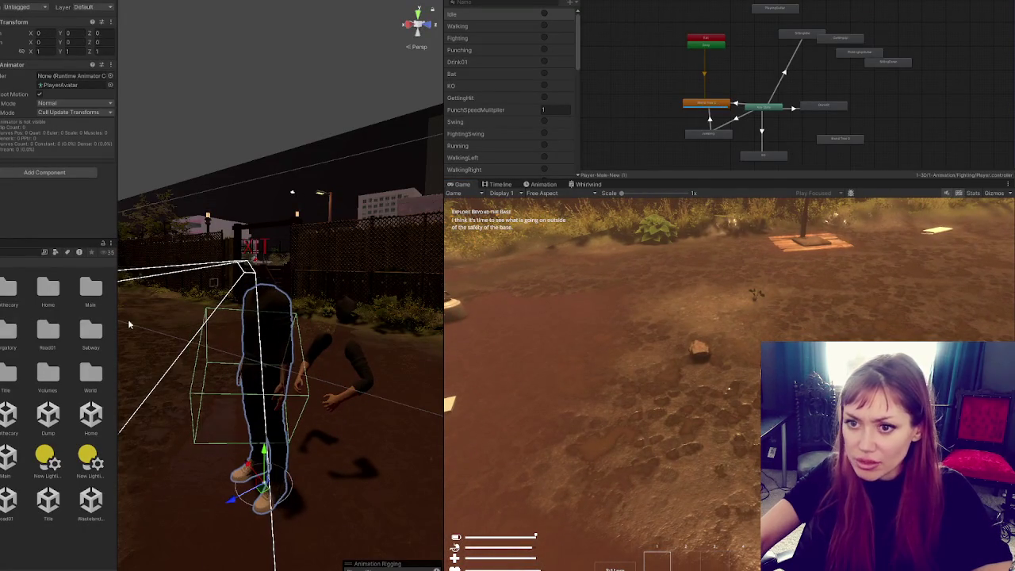
click(330, 406)
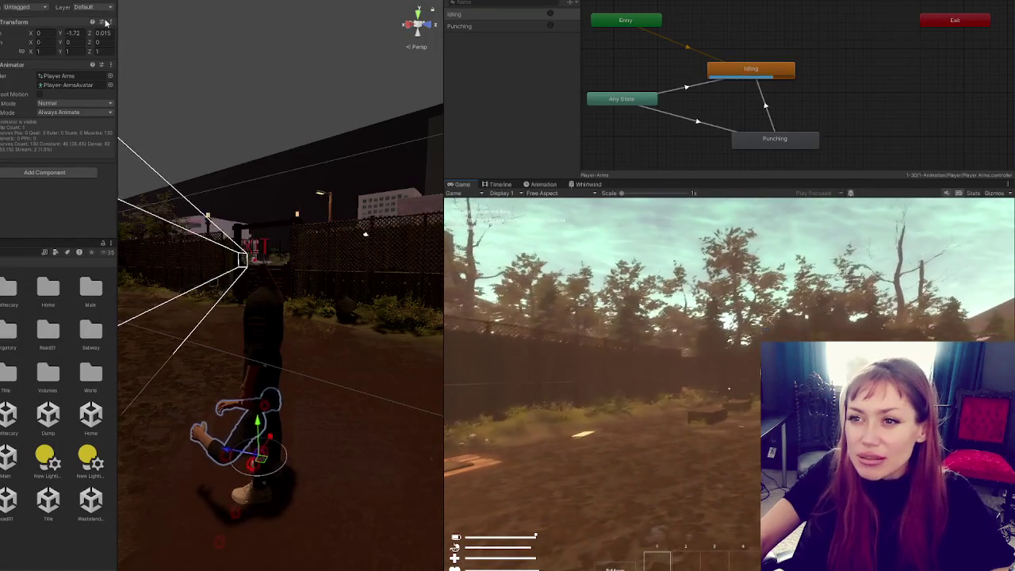
With Player Arms at Y -1.72, Z 0.015, open its Transform options menu.
click(109, 22)
Copy the arms' play-mode position, exit Play mode, and widen the Project panel.
mouse_move(186, 95)
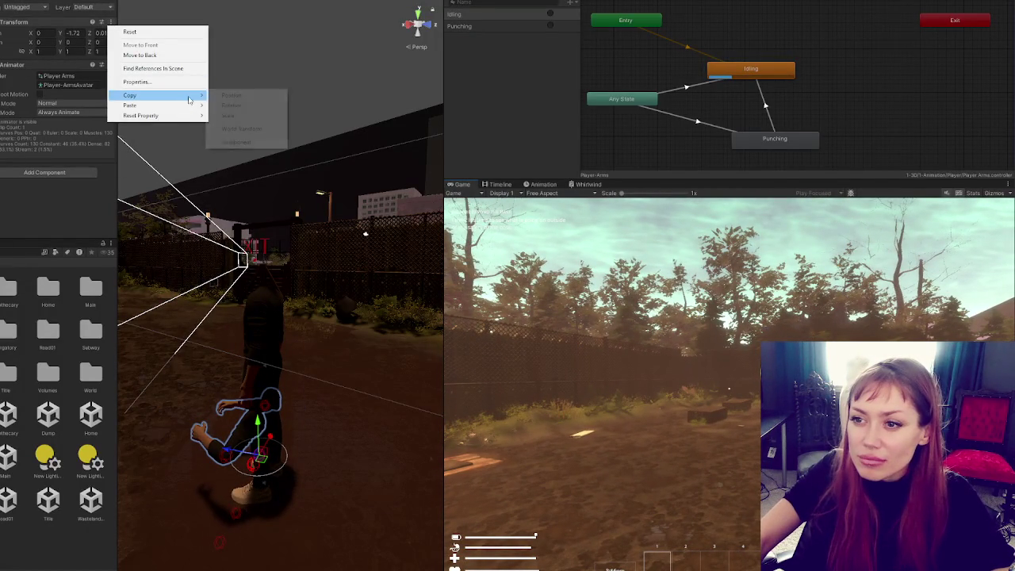
click(271, 97)
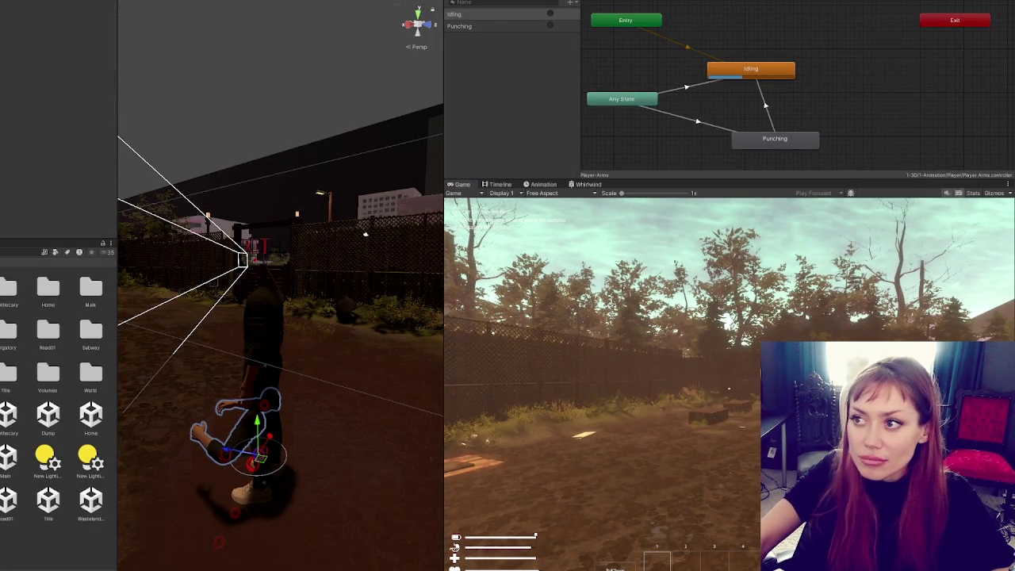
key(ctrl+p)
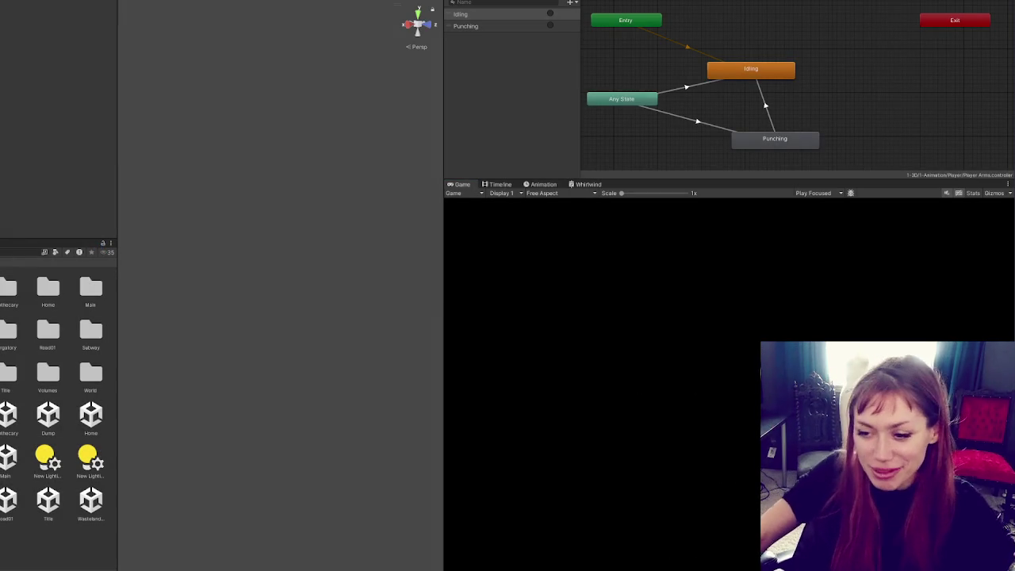
mouse_move(119, 399)
mouse_down()
mouse_move(262, 410)
mouse_move(225, 401)
mouse_move(182, 412)
mouse_move(258, 407)
mouse_move(233, 403)
mouse_up()
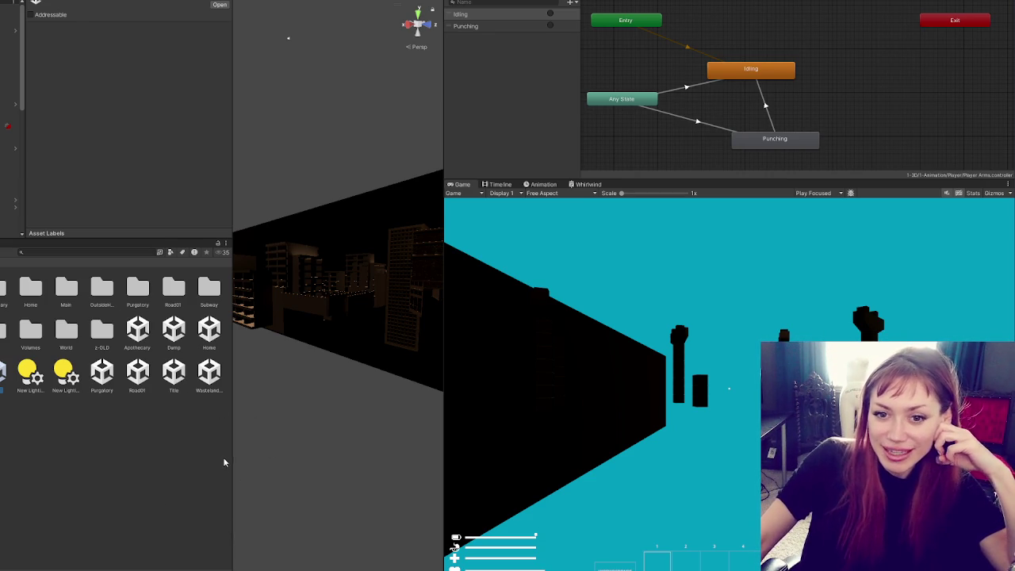
click(150, 413)
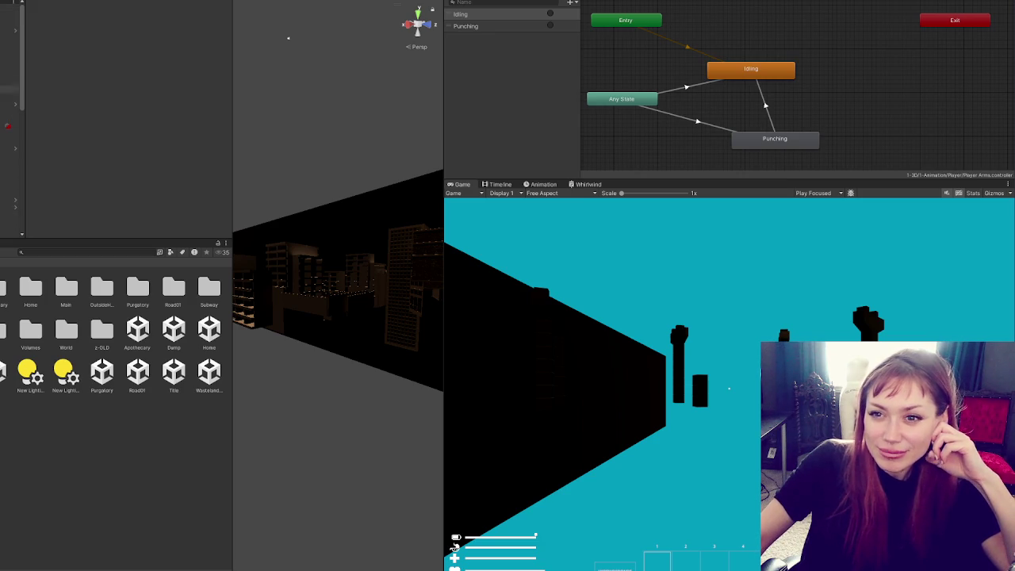
Paste the copied position (Y -1.72, Z 0.015) onto Player Arms, then deselect.
click(12, 125)
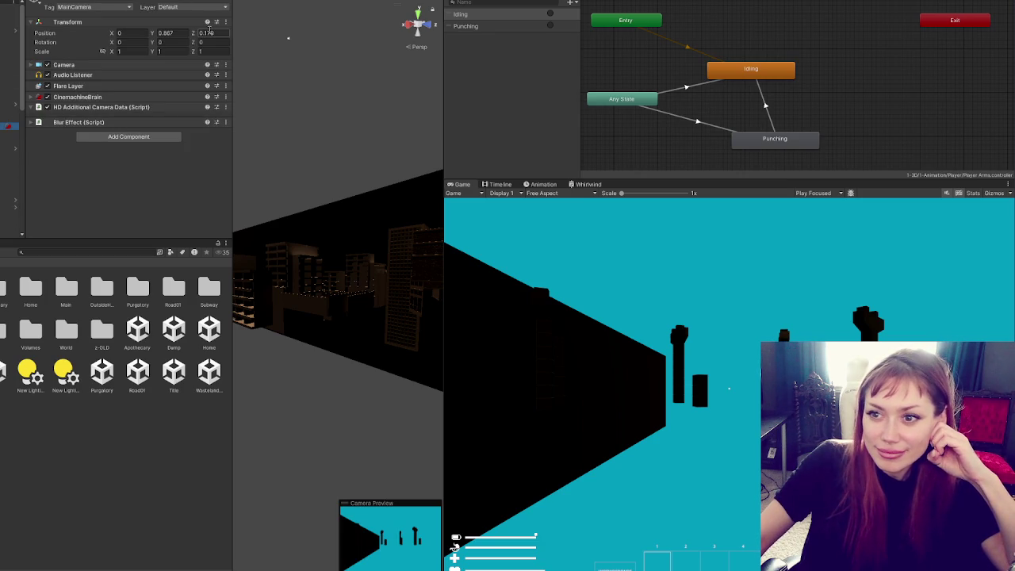
click(10, 214)
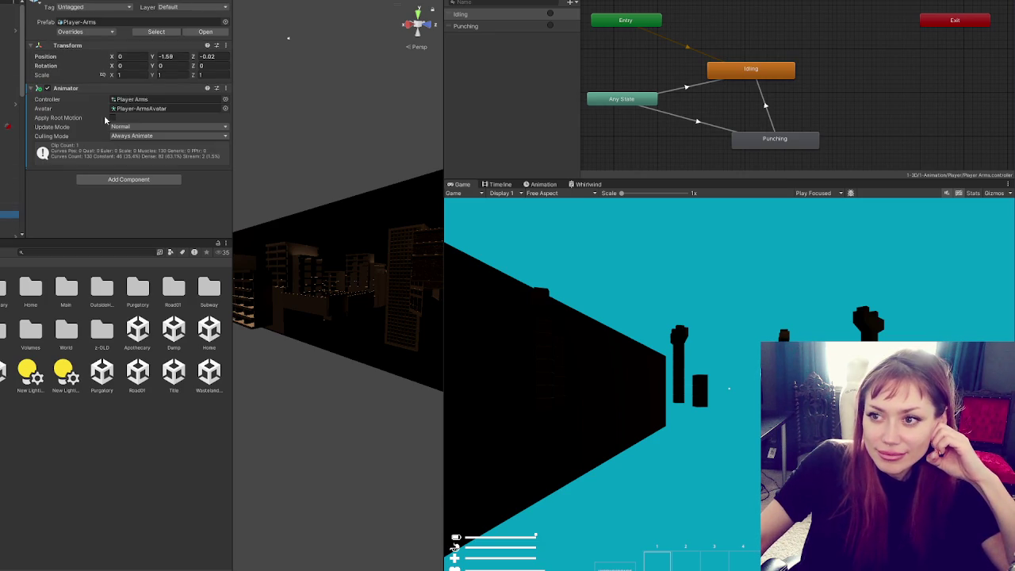
click(226, 45)
mouse_move(257, 129)
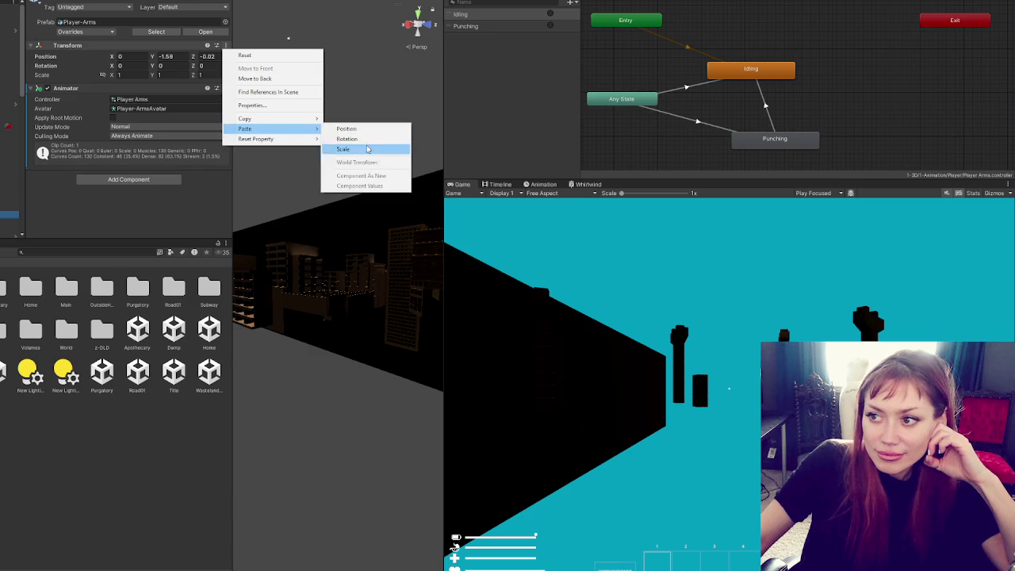
click(365, 131)
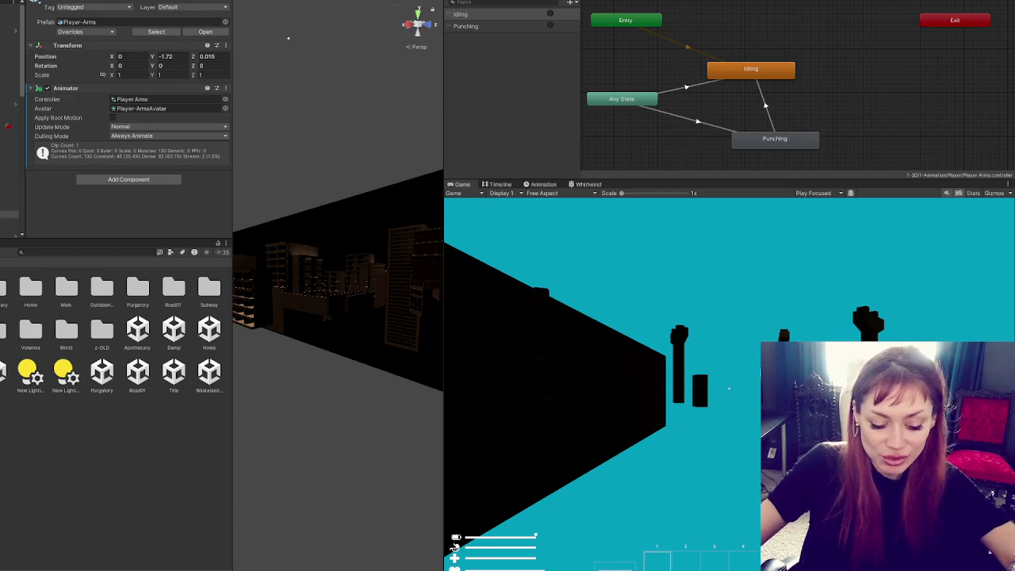
click(152, 449)
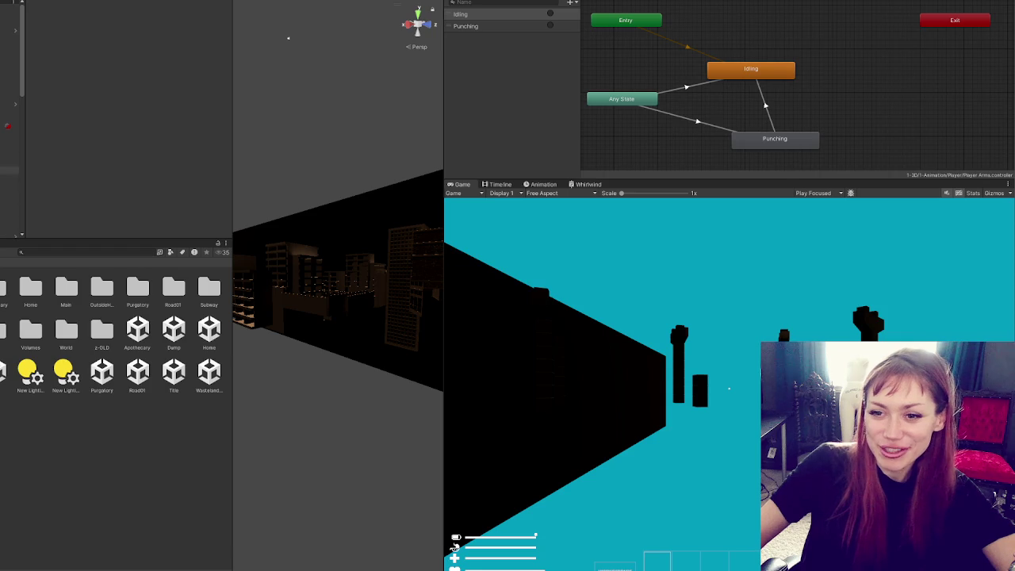
scroll(0, 117, down, 3)
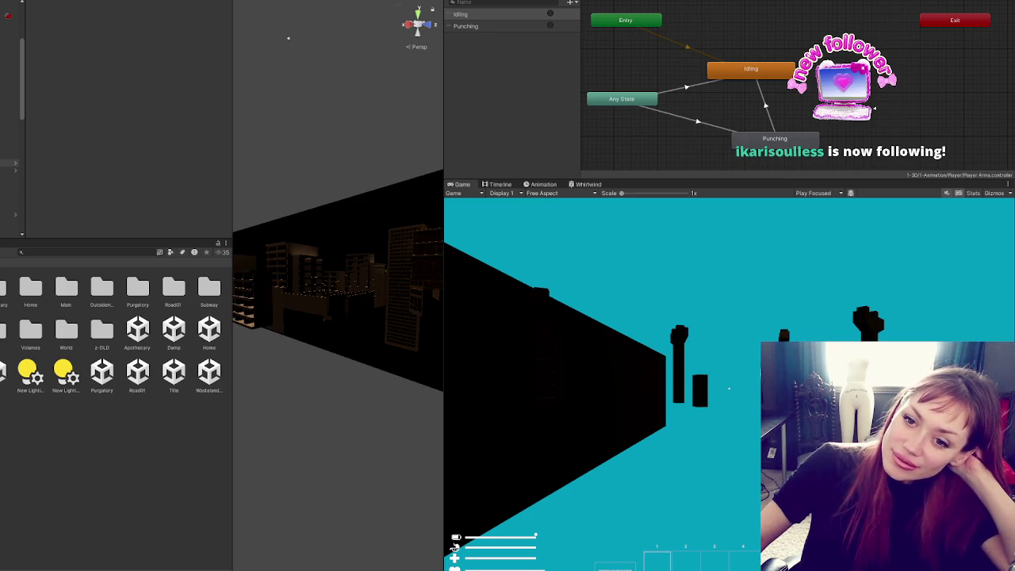
Locate the Punching state's clip in MixamoTemp and rename it to Punching Base.
click(10, 178)
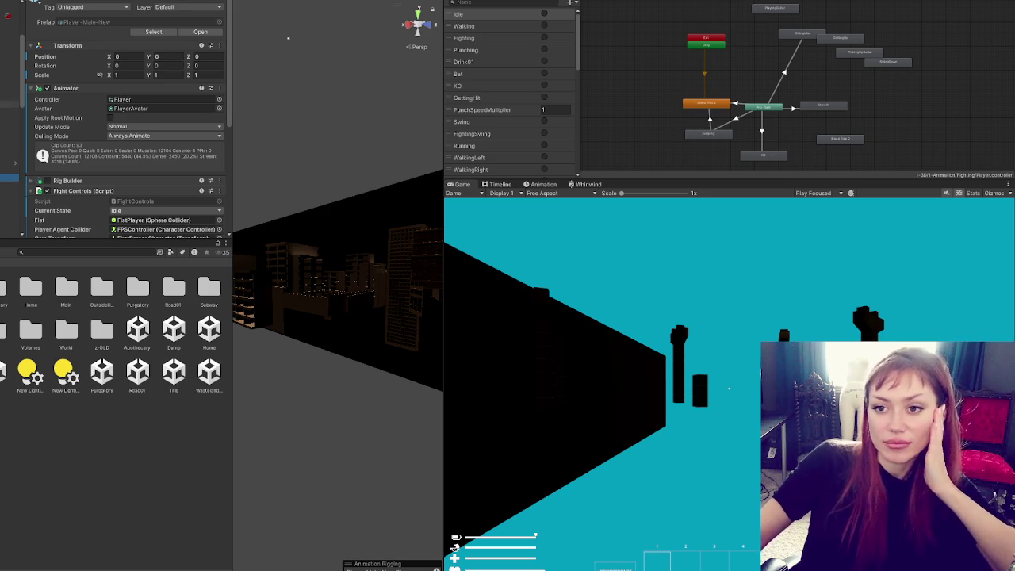
click(9, 104)
click(767, 141)
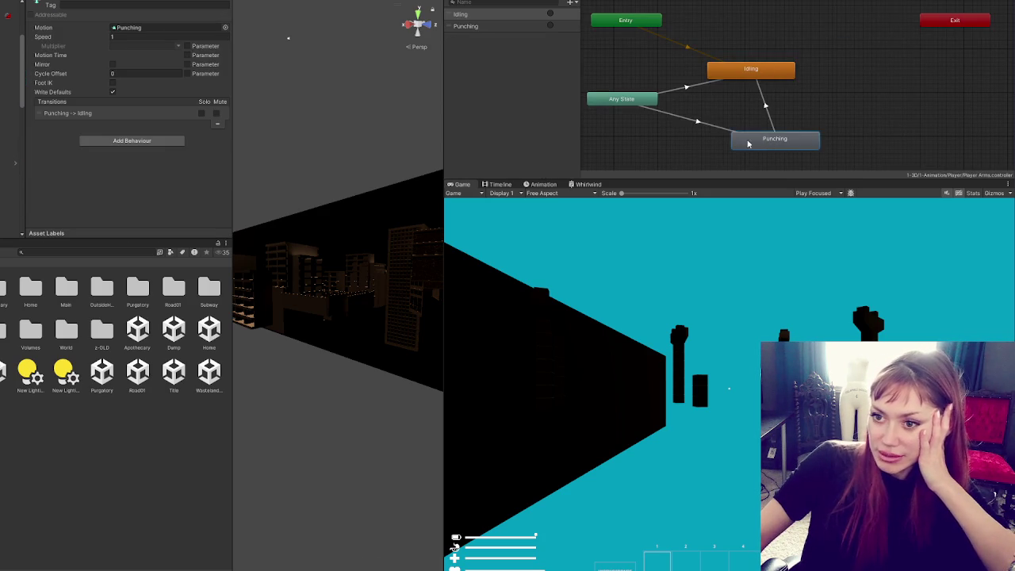
click(133, 27)
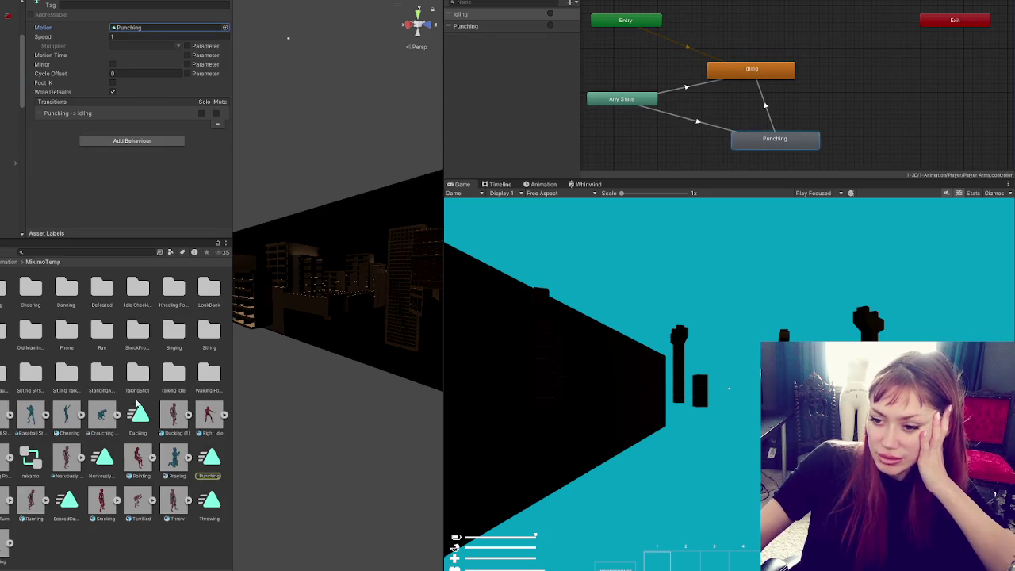
click(207, 476)
click(218, 477)
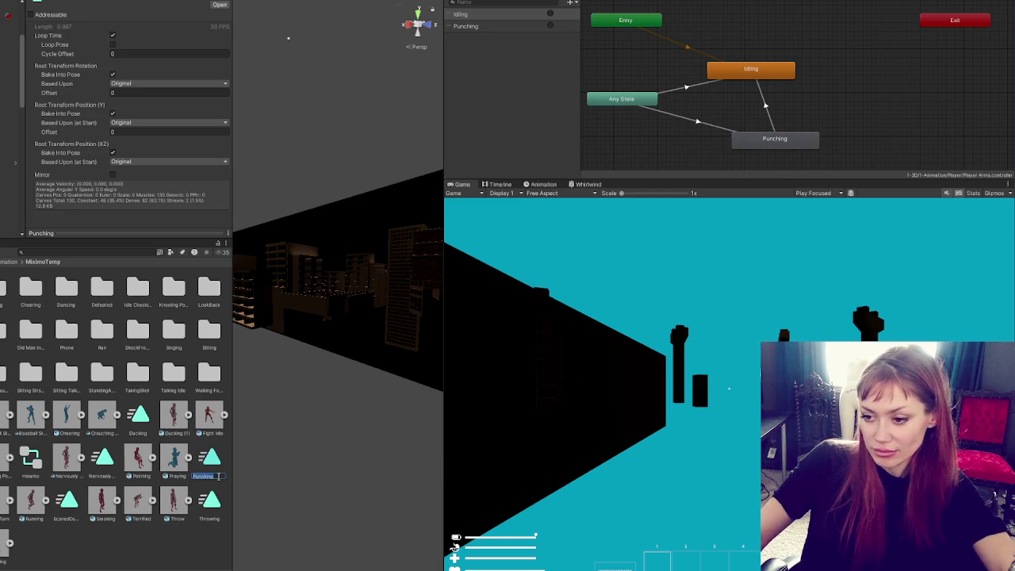
click(218, 477)
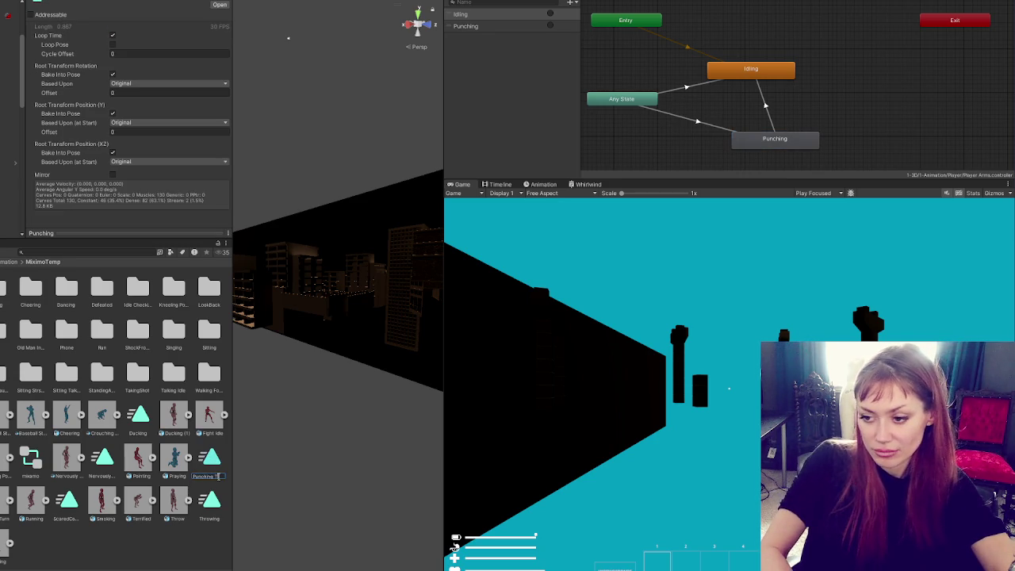
text(ase)
key(Return)
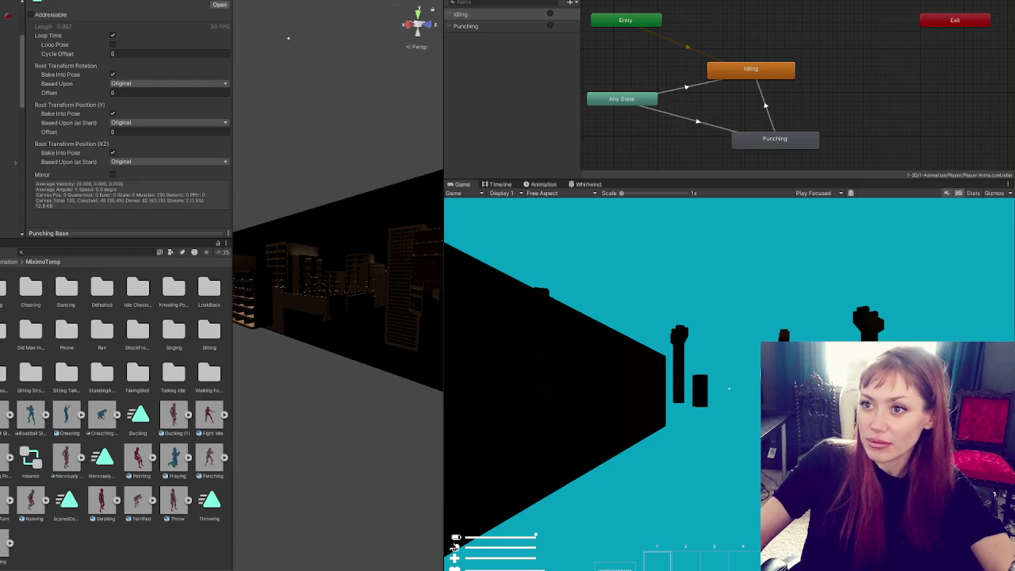
click(143, 2)
Switch to the Default layout and open the Title scene.
mouse_move(238, 96)
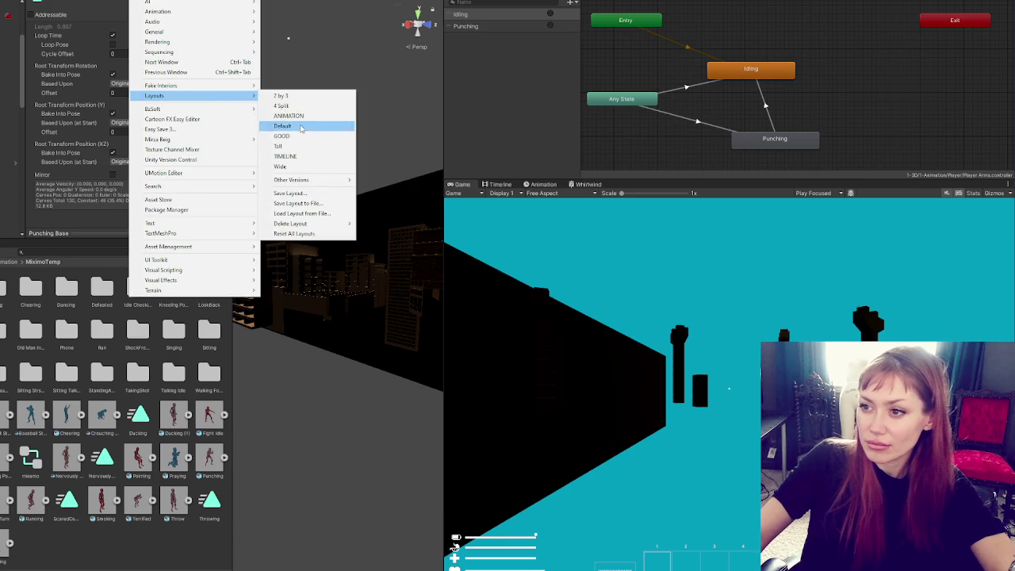
click(302, 127)
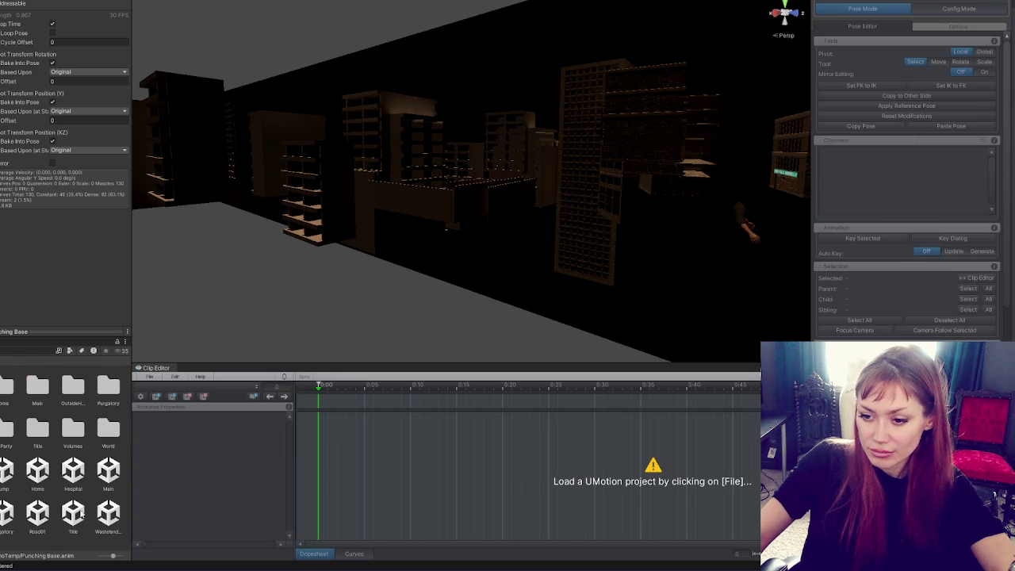
double_click(79, 511)
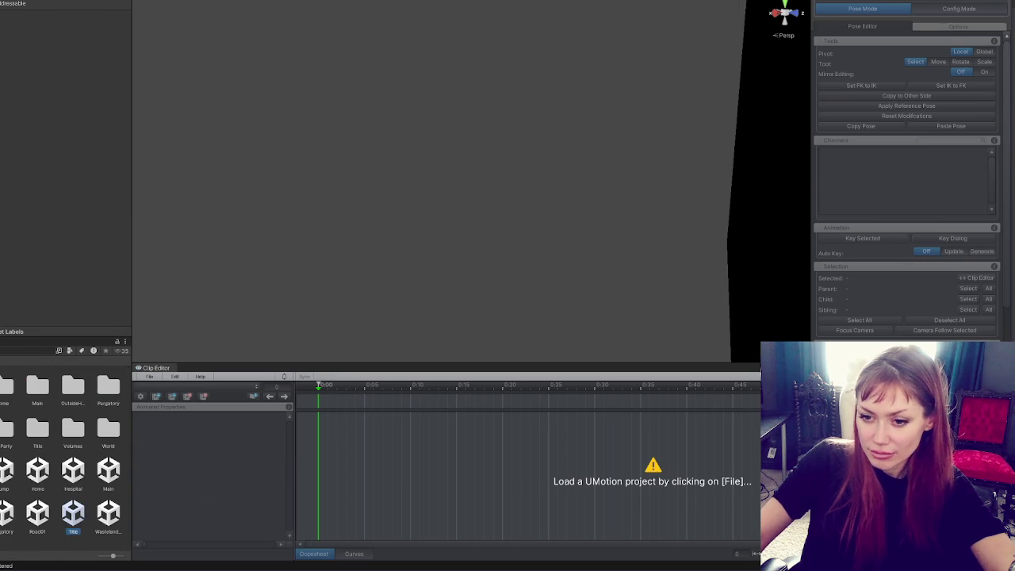
Search the Project for 'player' and filter the results to Animation Clips.
click(10, 352)
text(player)
key(BackSpace)
key(BackSpace)
key(BackSpace)
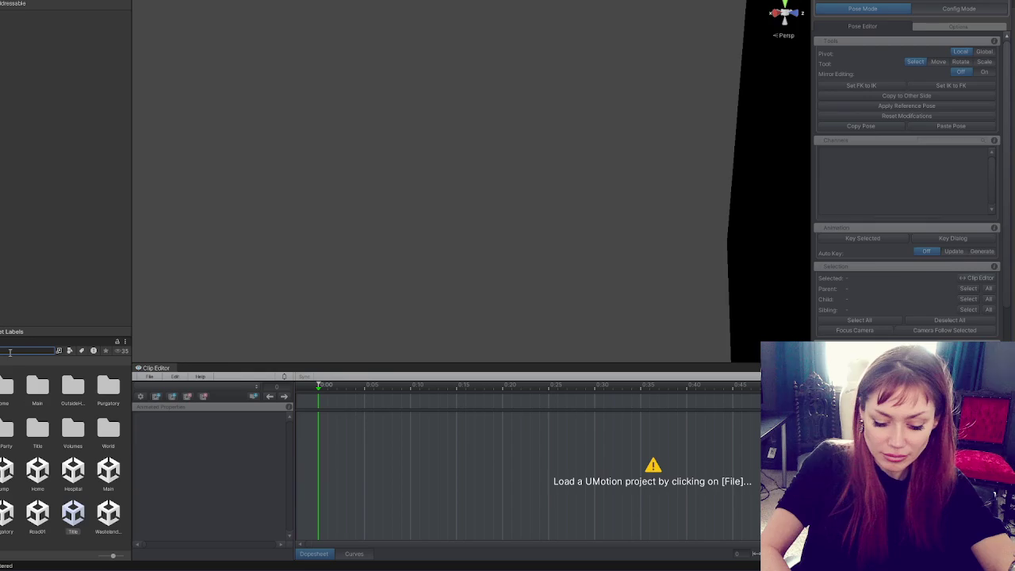
click(69, 351)
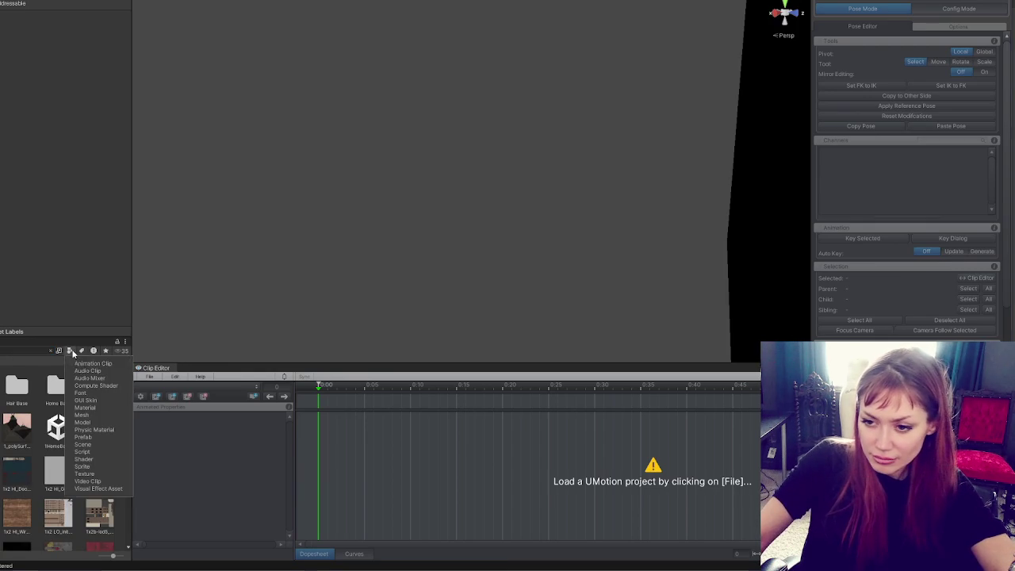
click(6, 384)
click(6, 384)
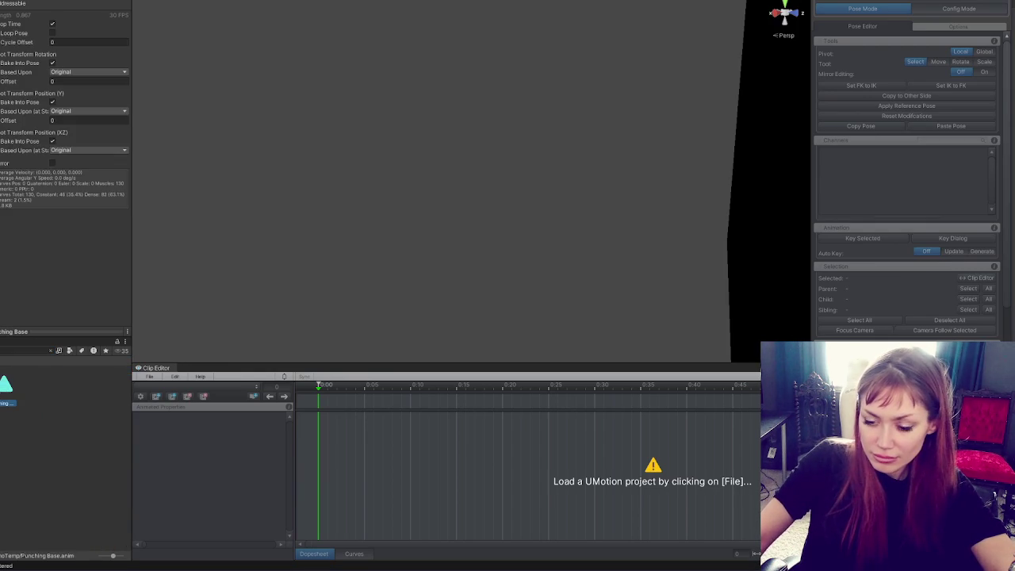
Start a new humanoid UMotion project called Punching Player Arms.
click(149, 377)
mouse_move(238, 386)
click(348, 397)
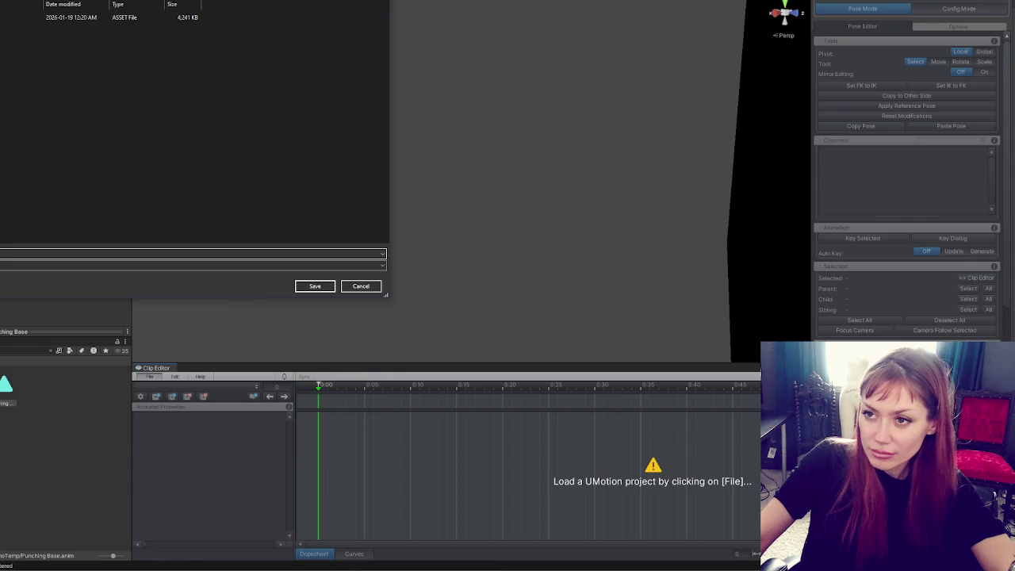
key(Escape)
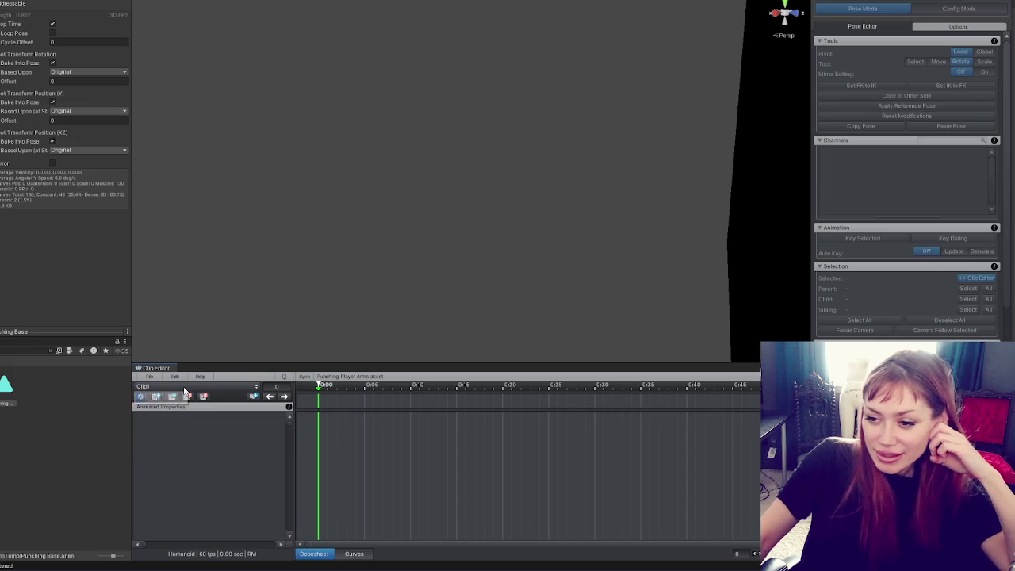
Rename the UMotion clip from Clip1 to Punching in the clip settings.
click(145, 396)
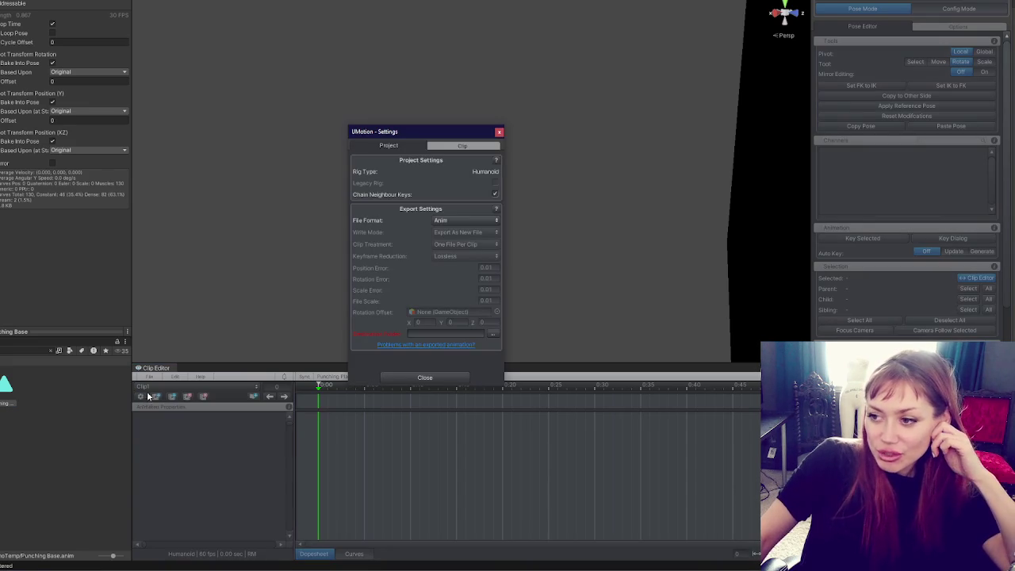
click(462, 146)
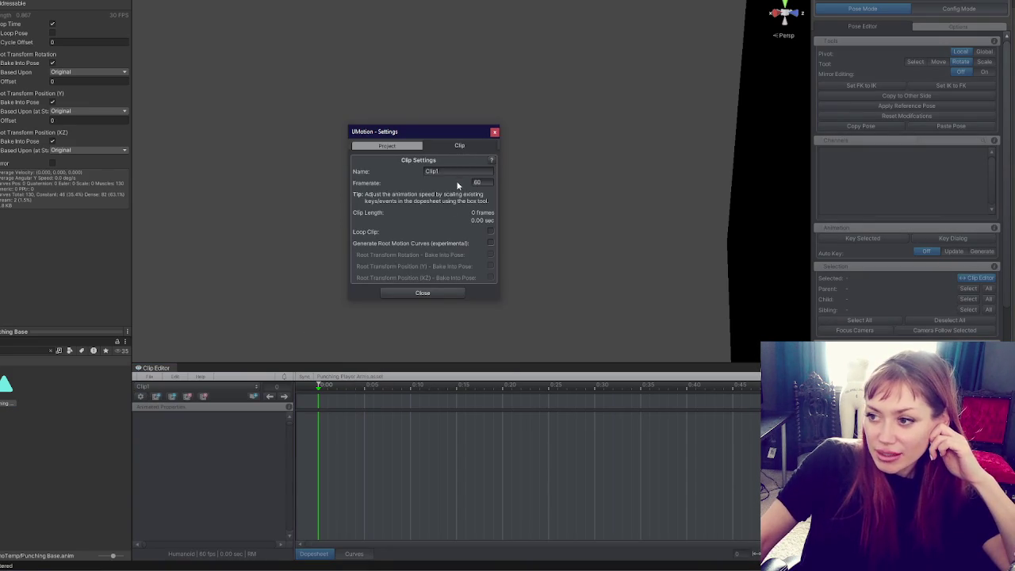
click(466, 171)
text(Punching)
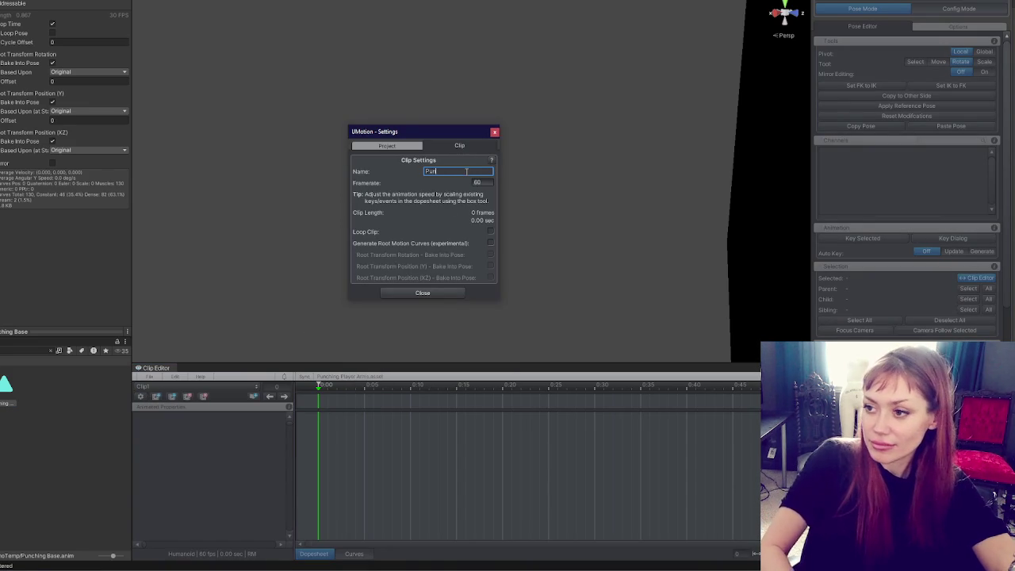
key(Return)
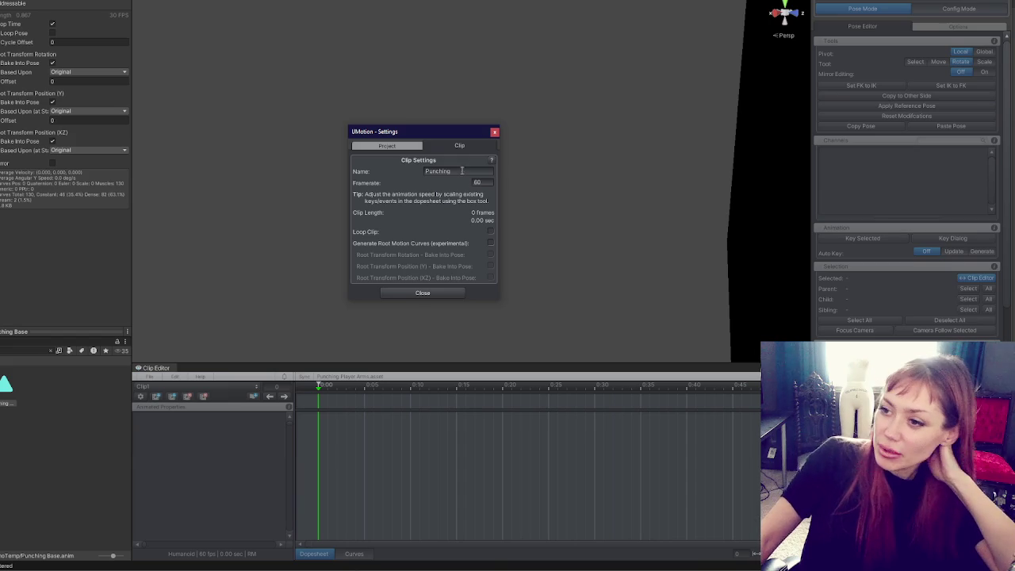
Set the export destination to an animation folder under Assets and close the settings.
click(422, 148)
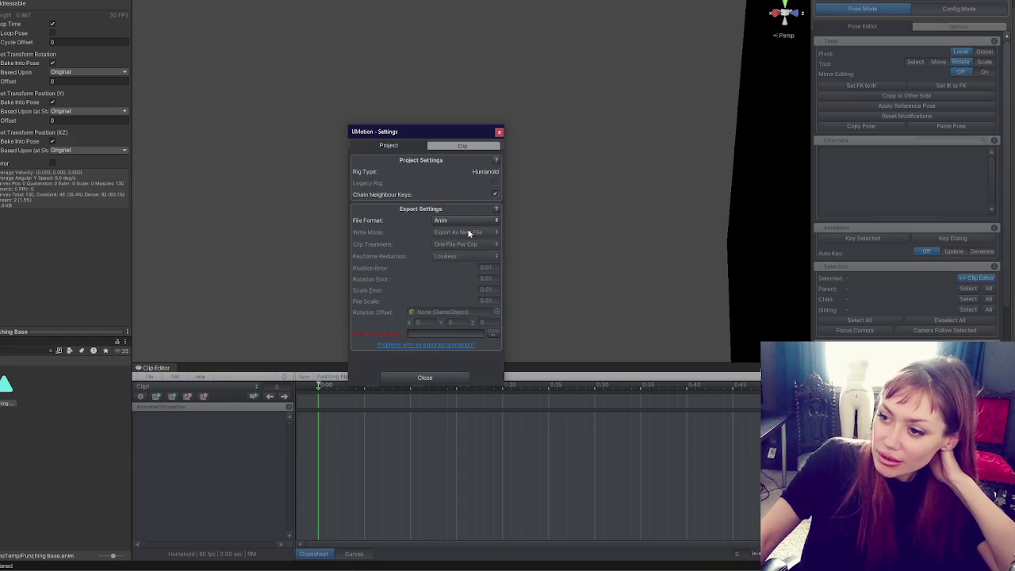
click(490, 334)
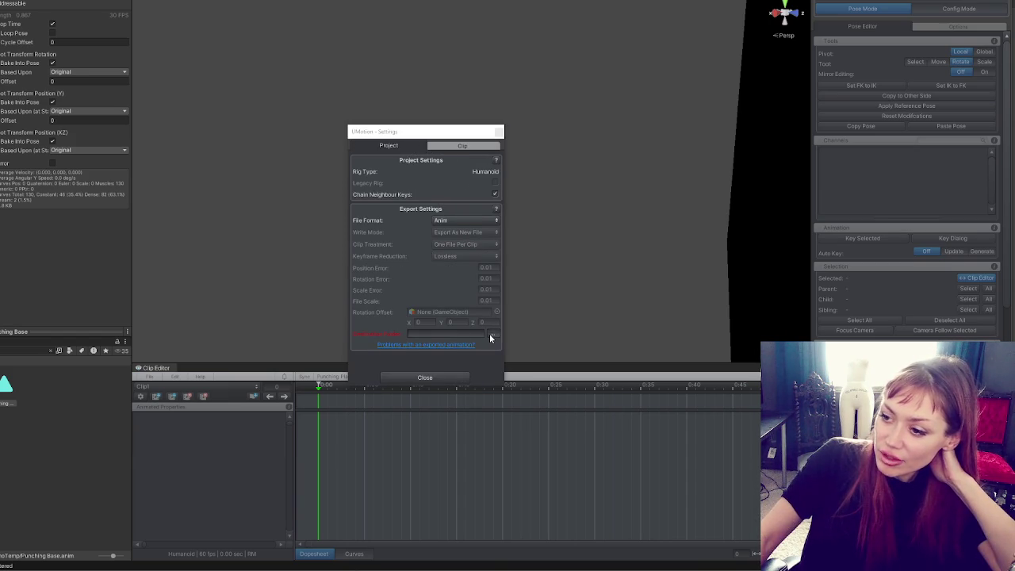
key(Return)
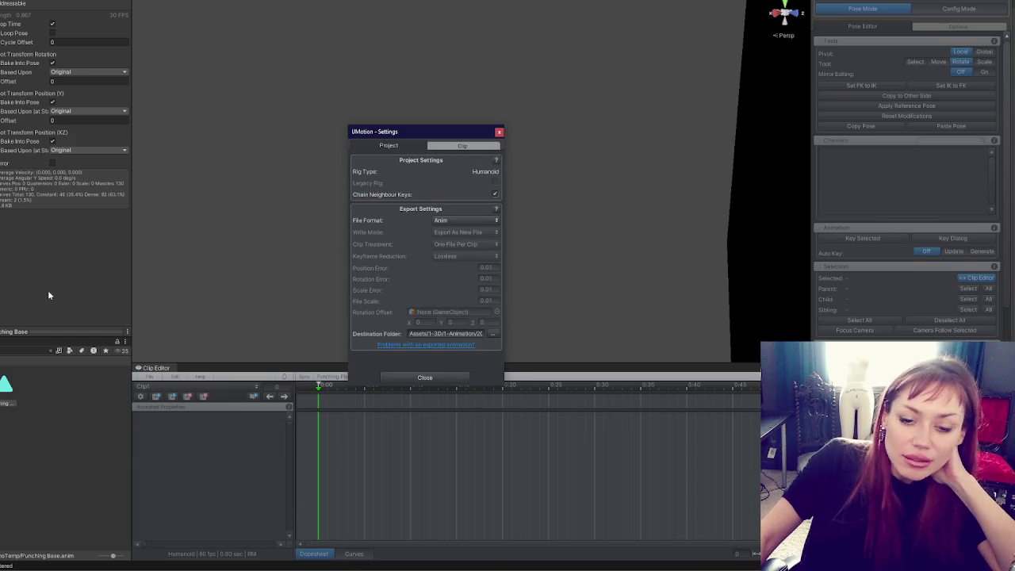
click(452, 145)
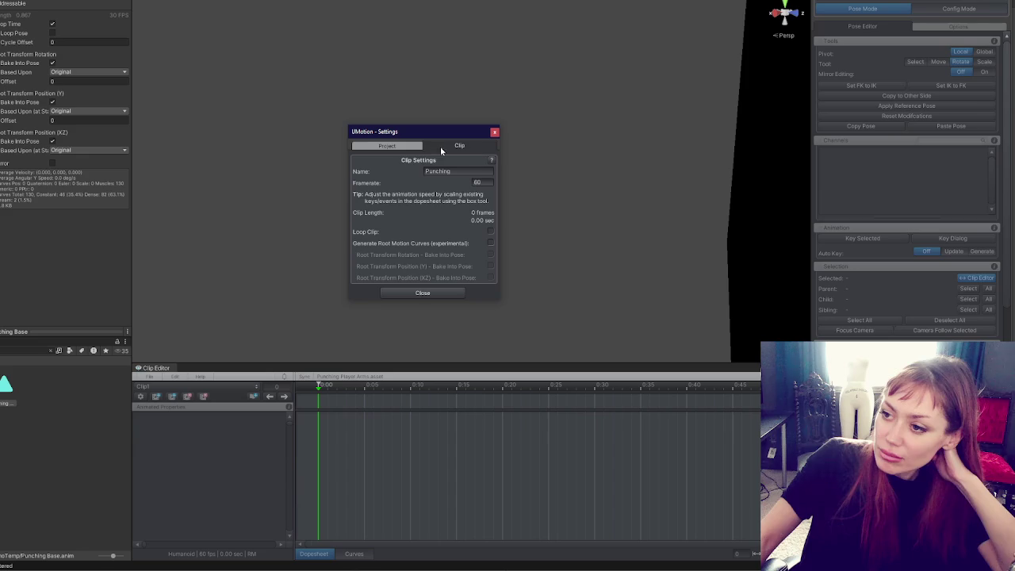
click(419, 146)
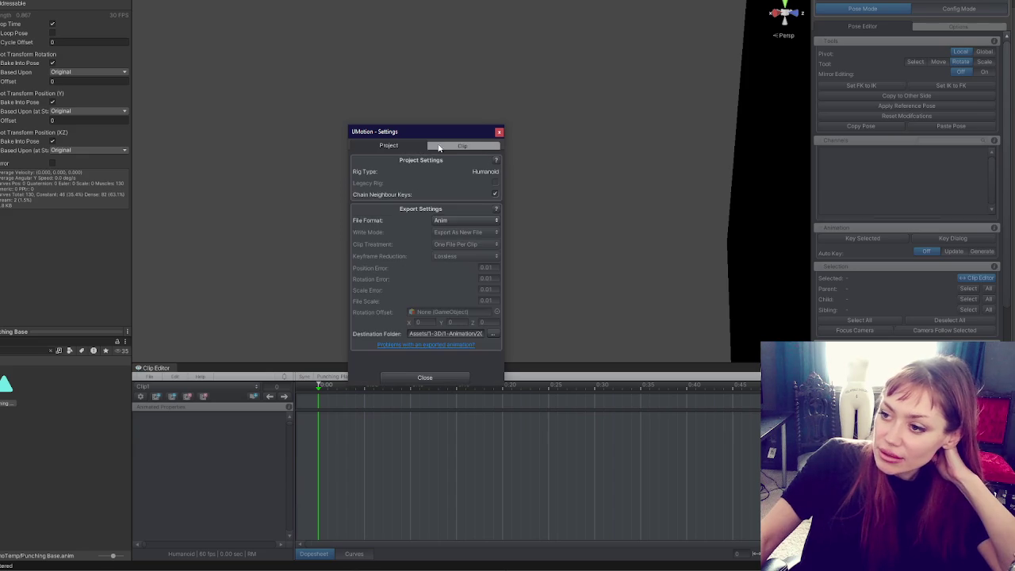
click(499, 132)
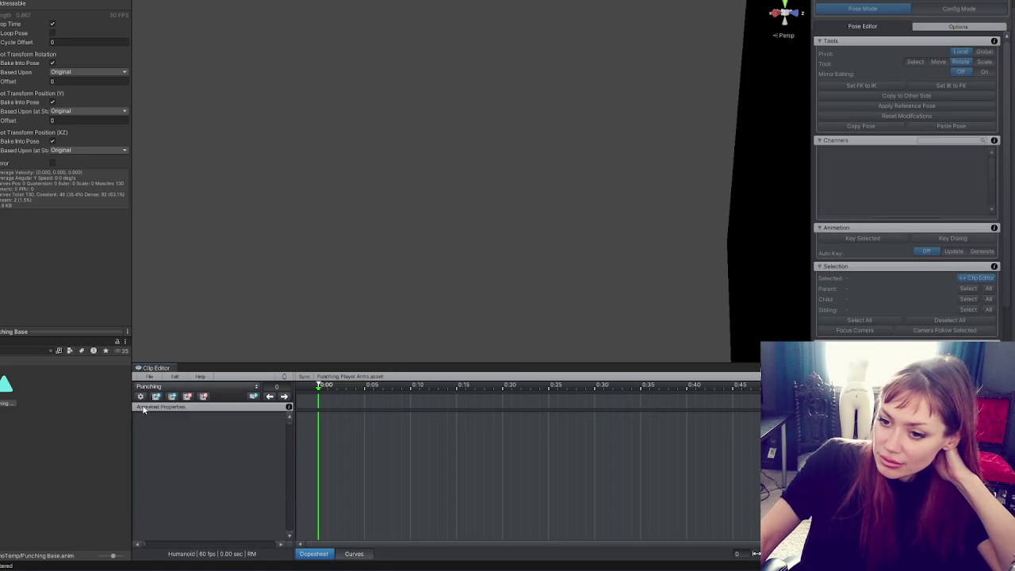
click(149, 376)
click(192, 443)
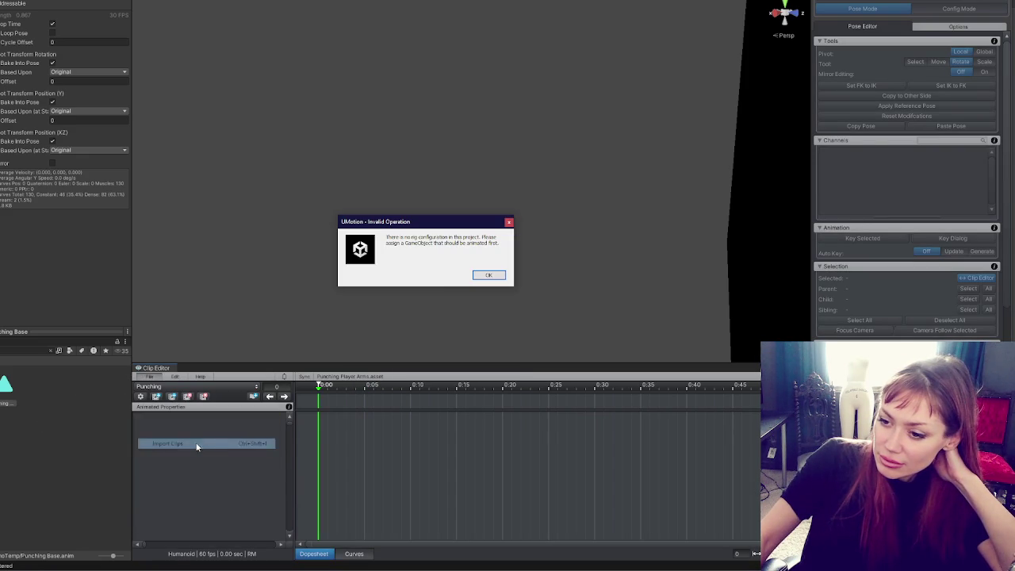
Dismiss the missing rig warning and clear the Project search to browse all assets.
click(484, 275)
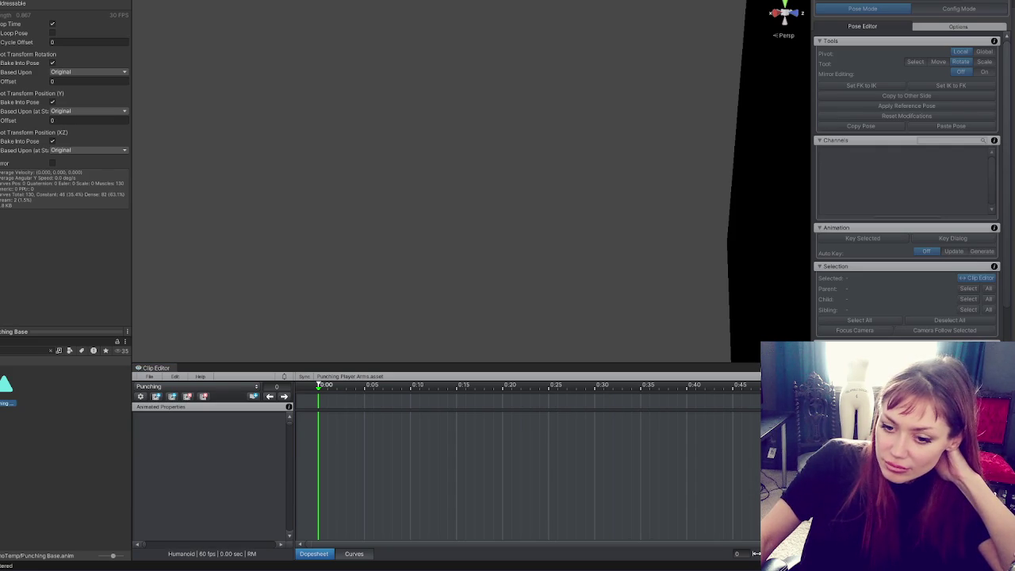
key(Escape)
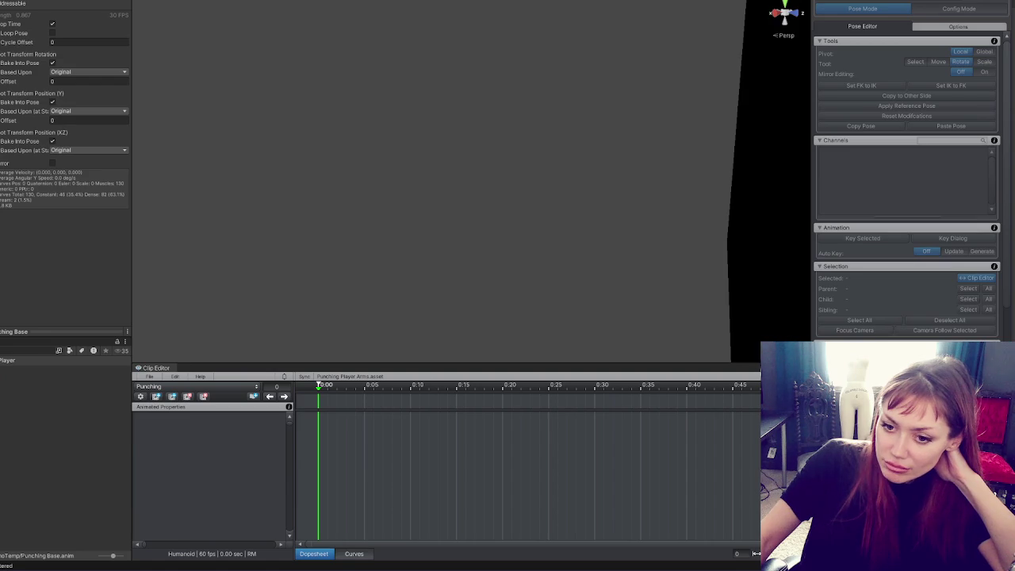
scroll(51, 457, down, 5)
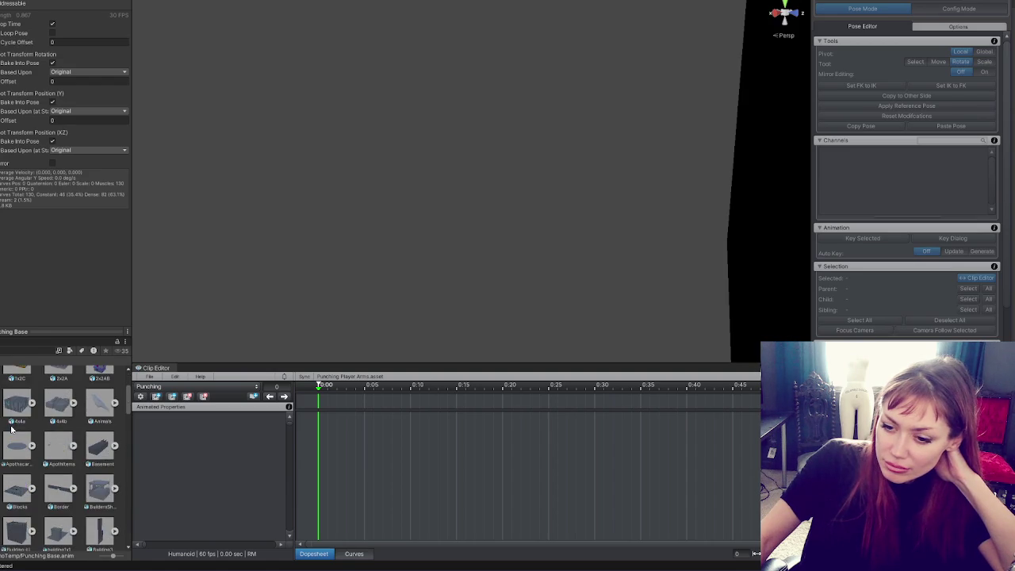
scroll(50, 458, down, 10)
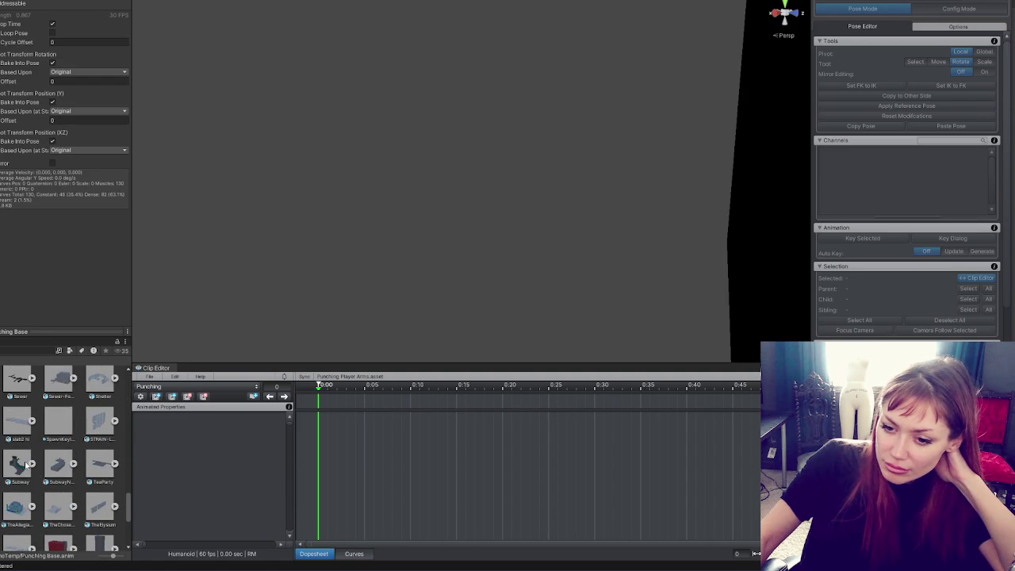
scroll(28, 464, up, 2)
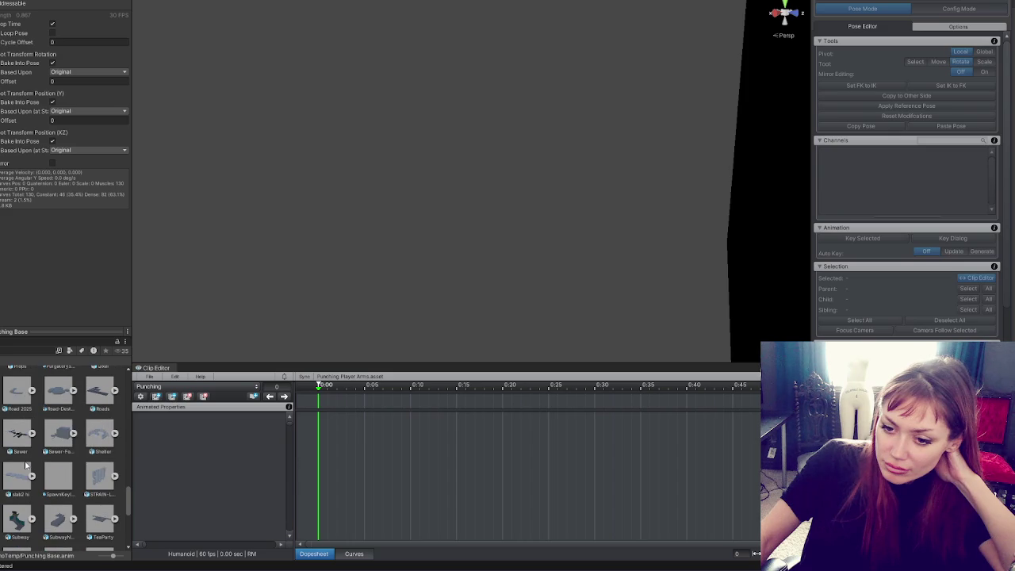
scroll(26, 466, down, 4)
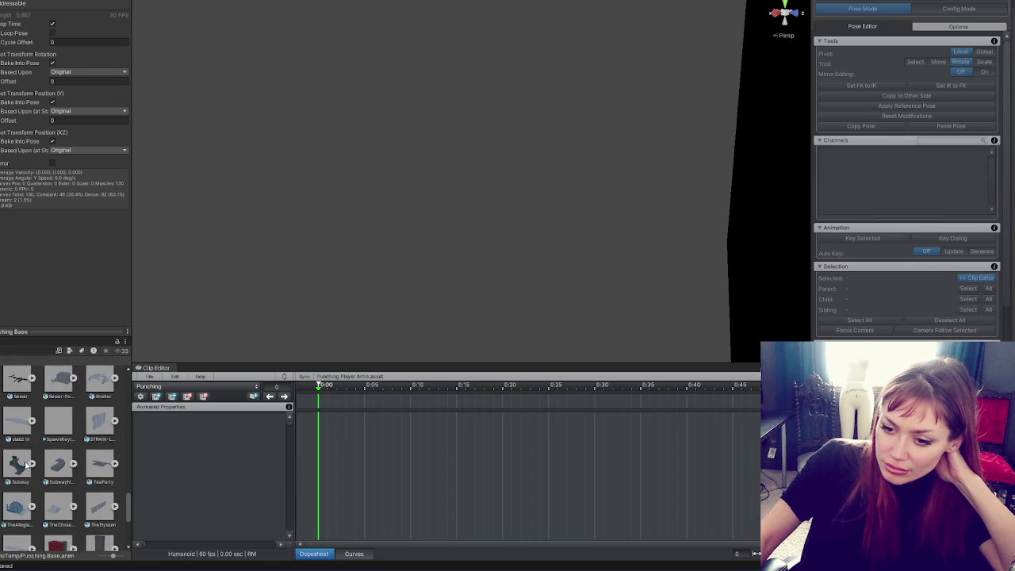
scroll(26, 466, down, 2)
scroll(26, 466, down, 2)
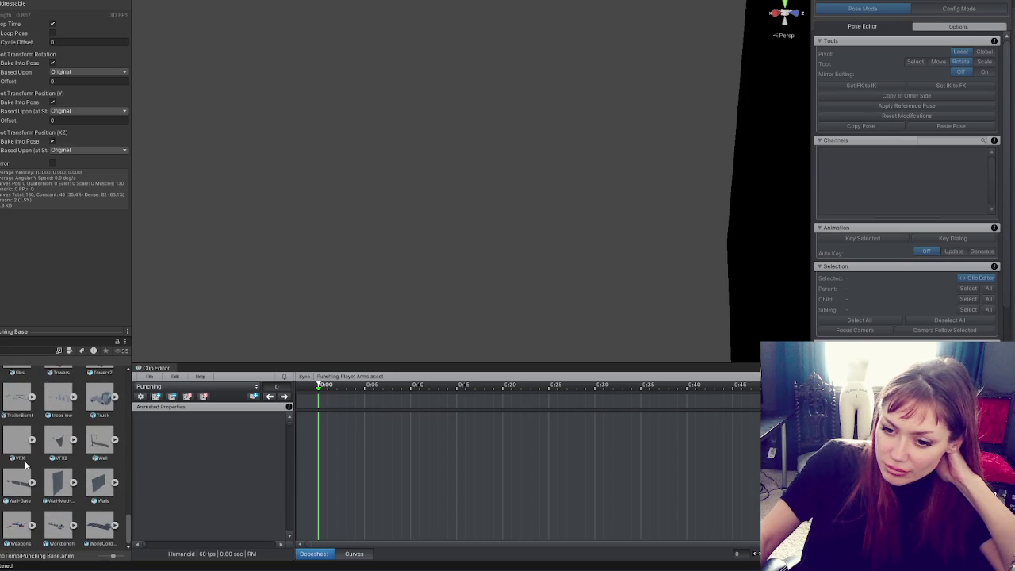
scroll(26, 466, up, 7)
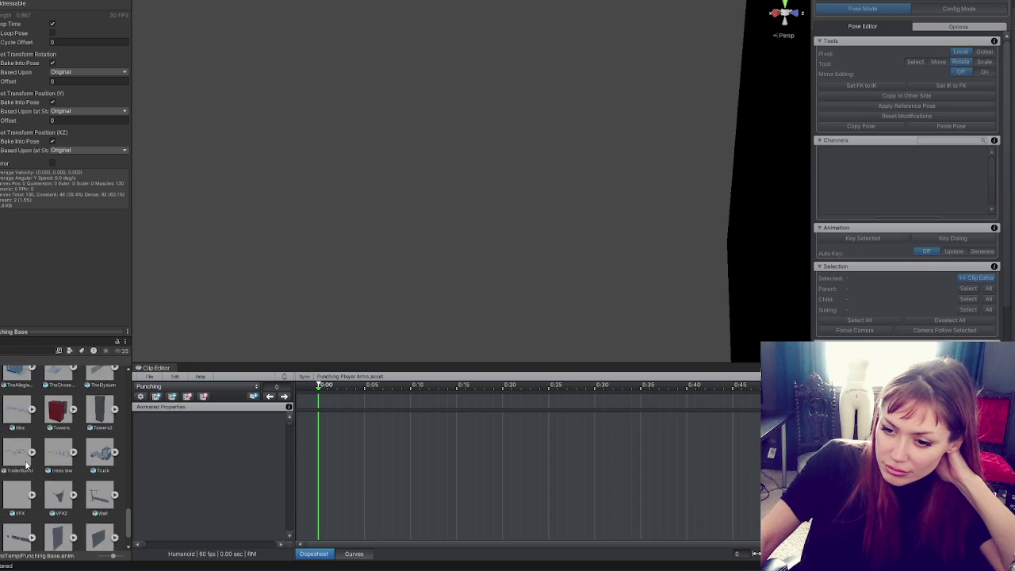
scroll(26, 465, up, 5)
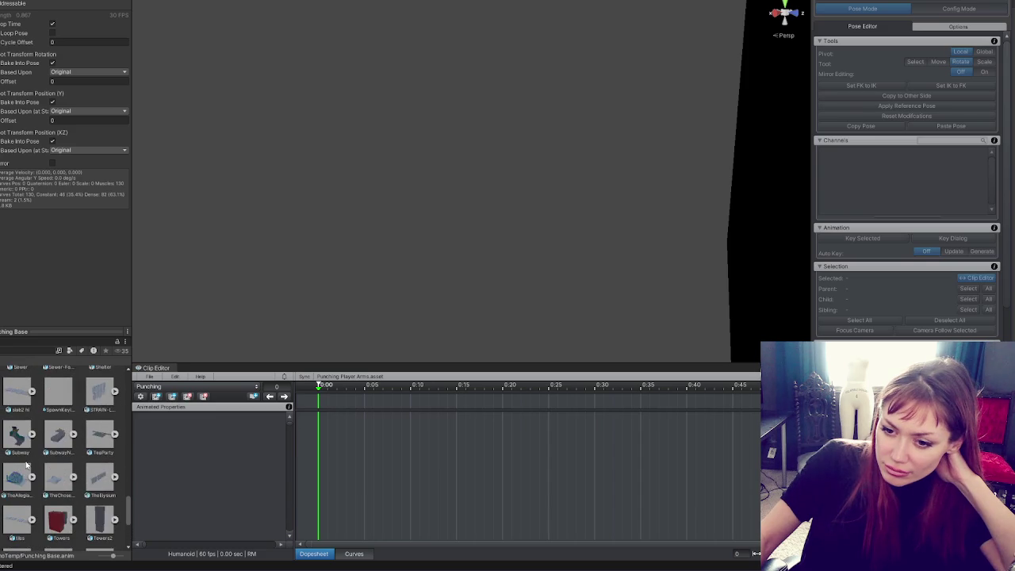
scroll(26, 465, up, 1)
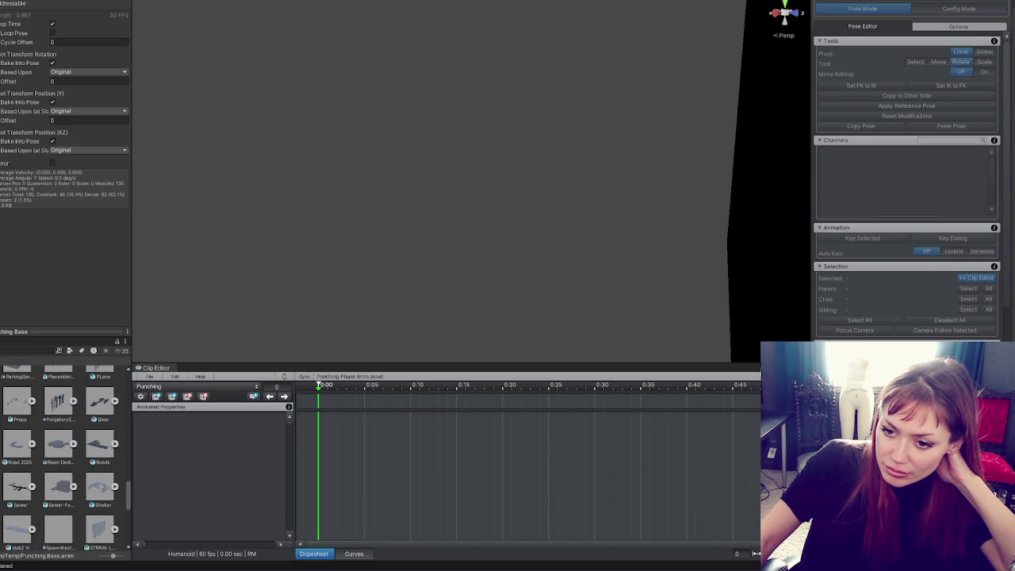
Place the Player-Arms character in the scene, viewed from the front with lighting on.
key(ctrl+z)
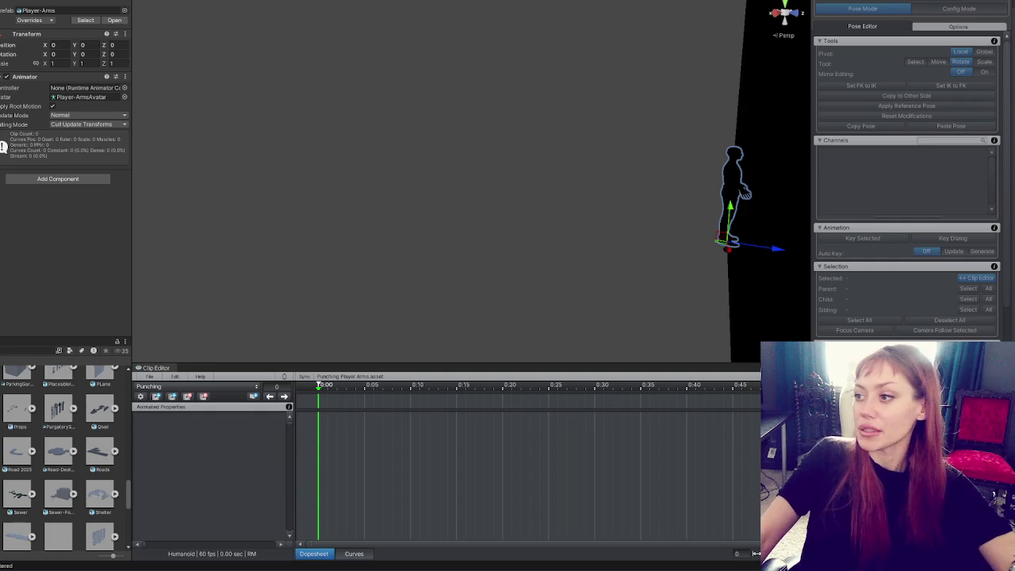
mouse_move(802, 216)
mouse_down()
mouse_move(741, 174)
mouse_move(514, 174)
mouse_move(372, 215)
mouse_up()
click(695, 9)
scroll(544, 88, up, 4)
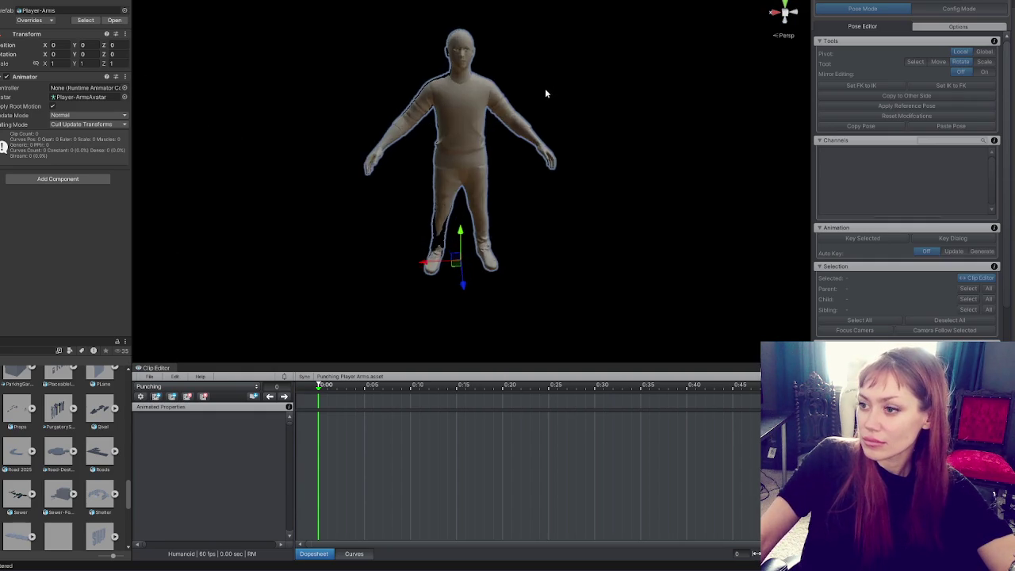
Create a rig configuration, then import Punching Base losslessly into the Punching clip.
click(862, 6)
click(537, 302)
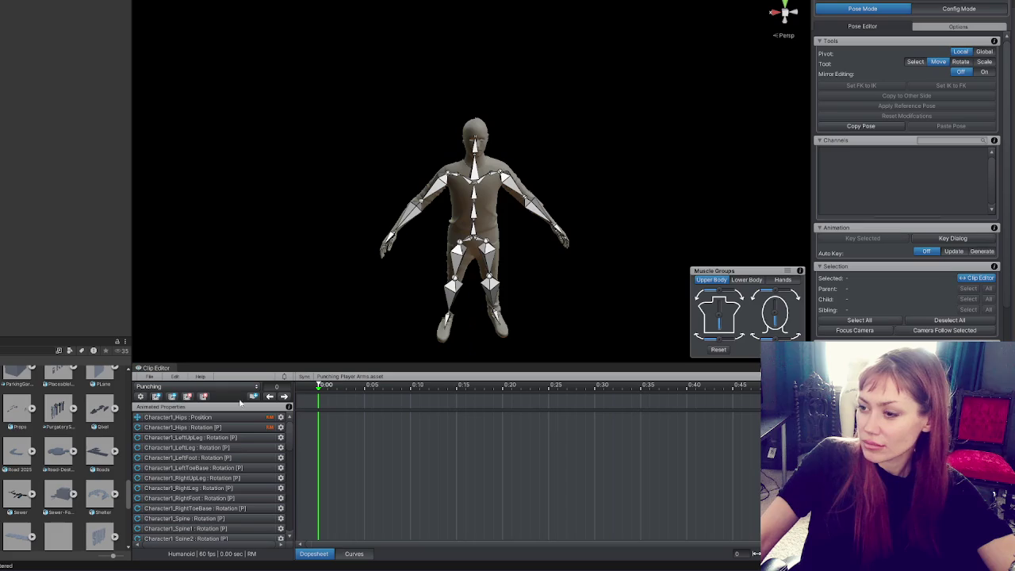
click(164, 379)
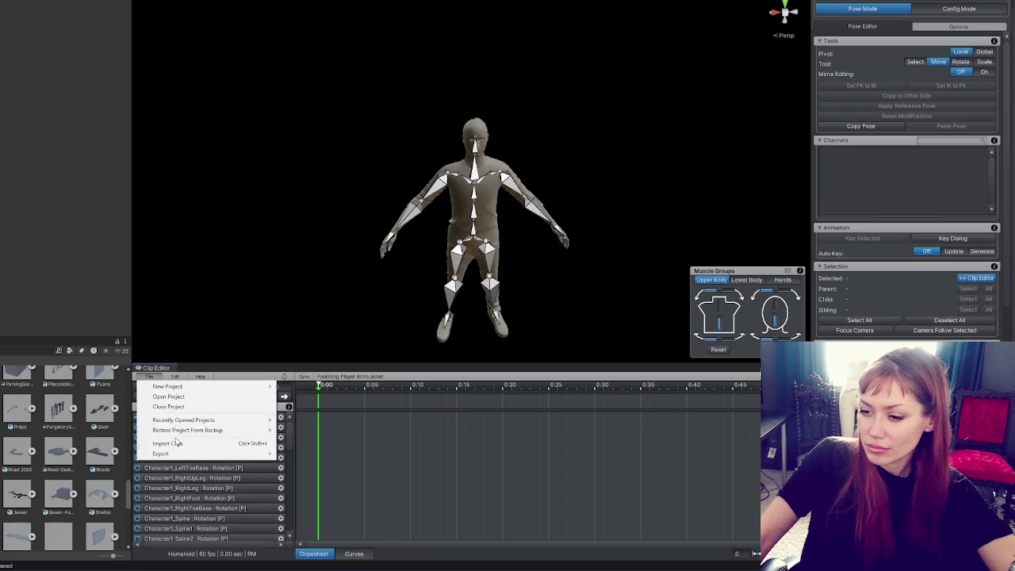
click(183, 444)
click(32, 352)
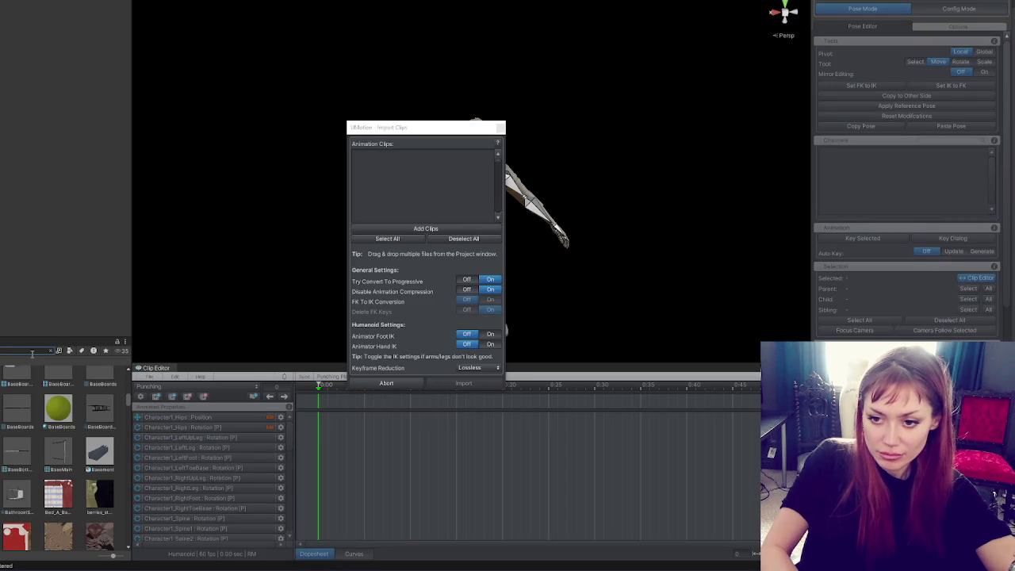
drag(31, 350, 448, 213)
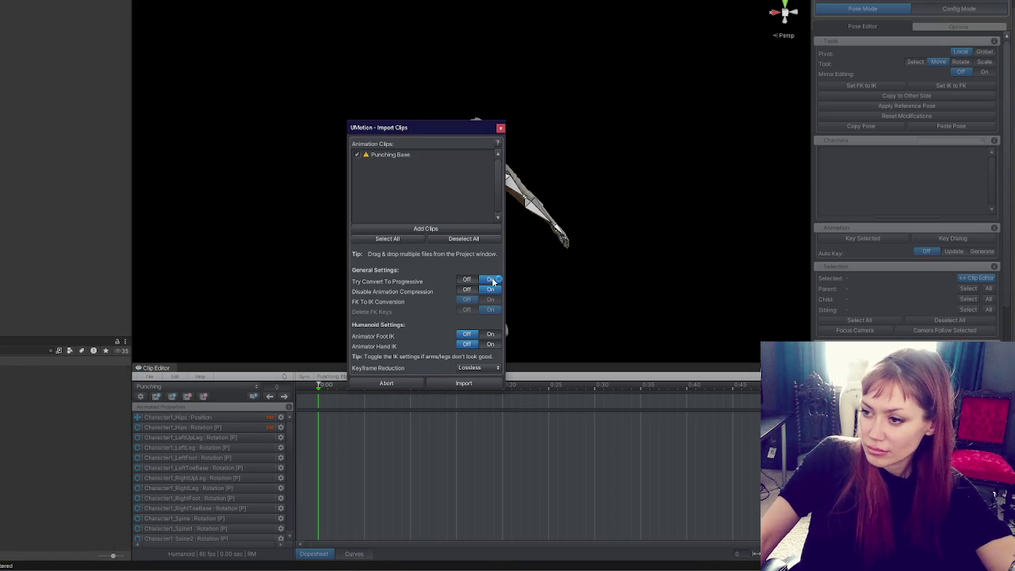
mouse_move(468, 374)
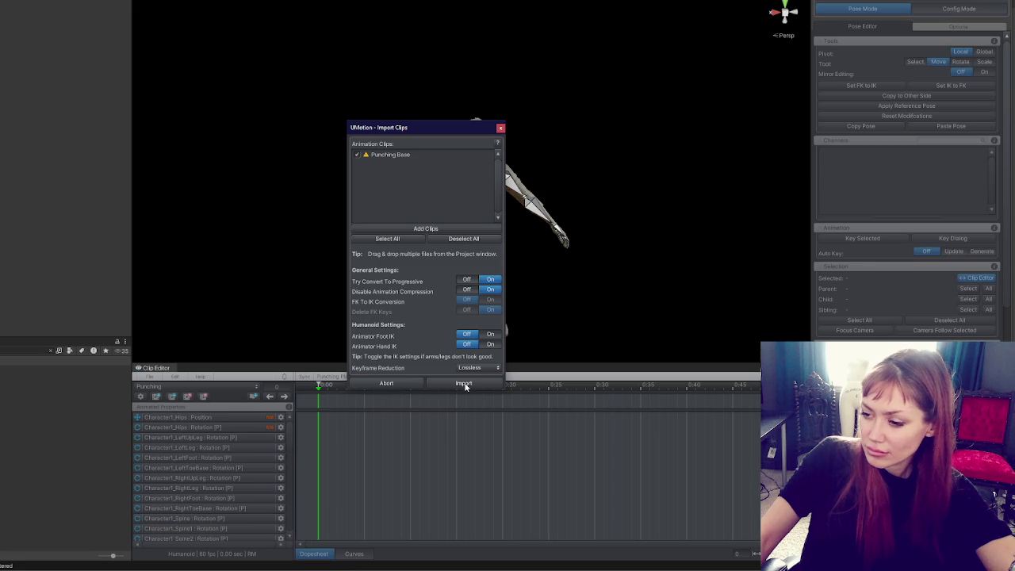
click(477, 368)
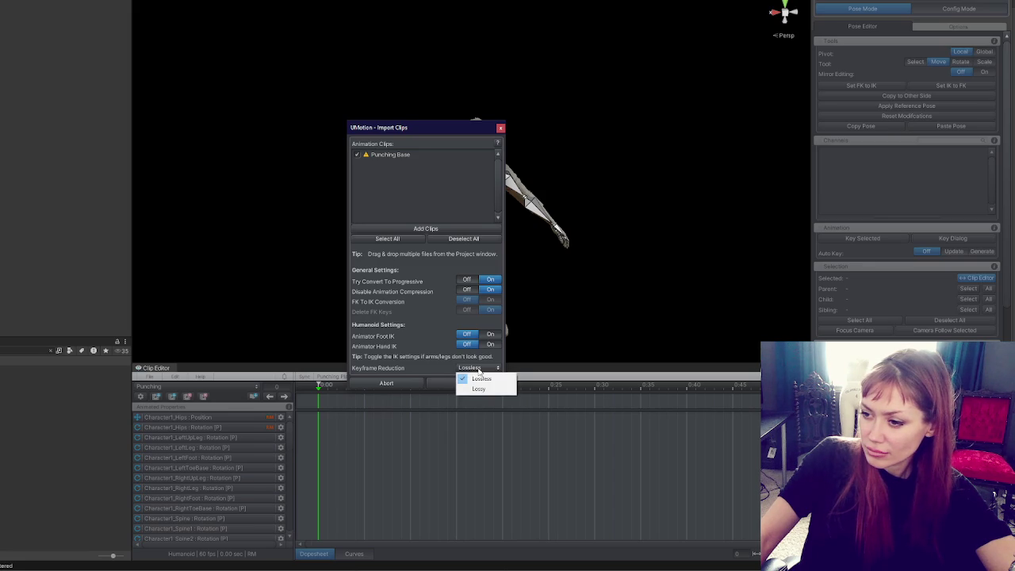
click(481, 378)
click(459, 384)
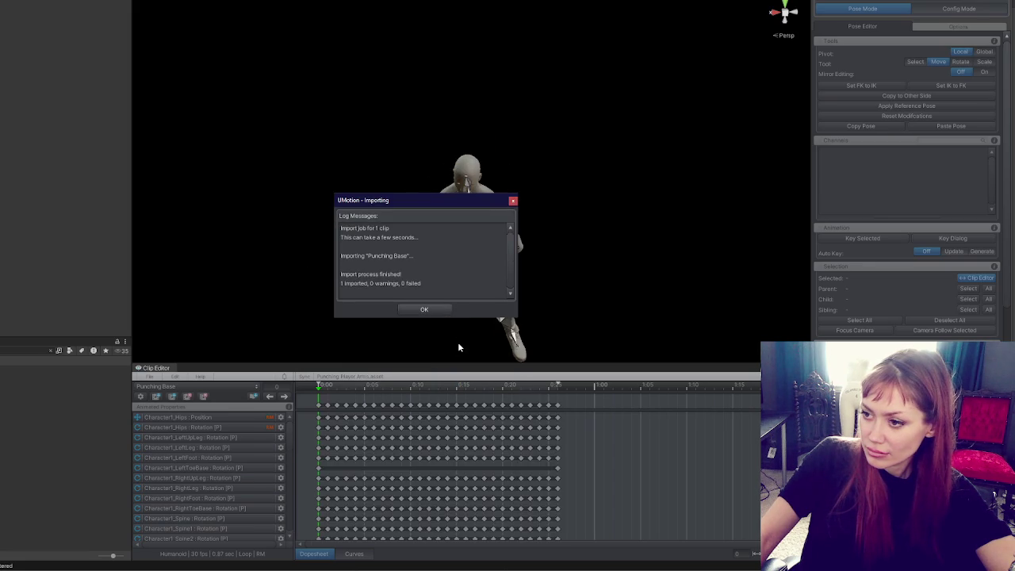
click(435, 309)
Scrub Punching Base to the extended punch around 0:10 and review the 0.87-second jab.
mouse_move(453, 304)
mouse_down()
mouse_move(336, 164)
mouse_move(619, 220)
mouse_move(630, 211)
mouse_move(505, 175)
mouse_up()
scroll(504, 170, up, 2)
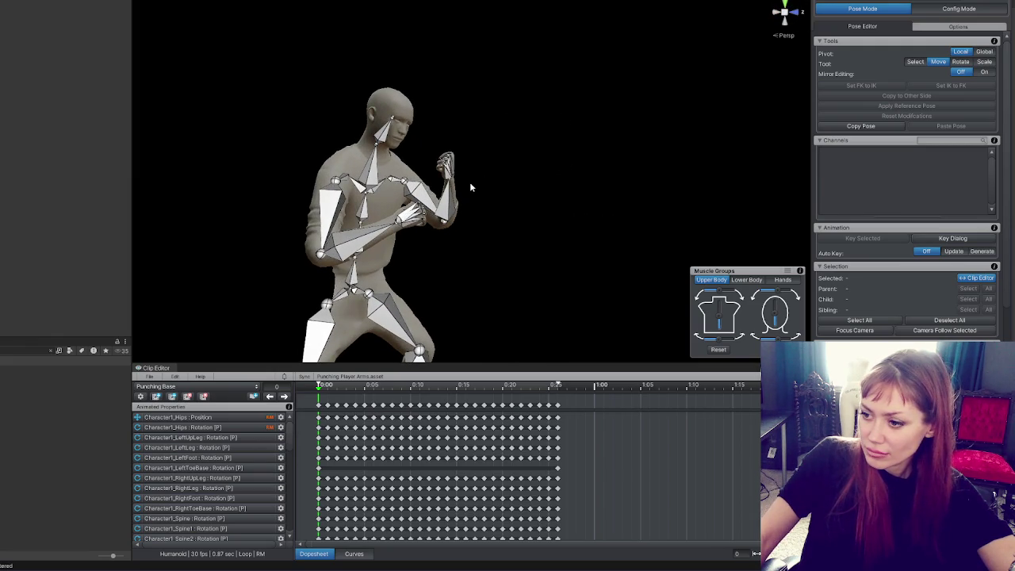
mouse_move(345, 389)
mouse_down()
mouse_move(542, 390)
mouse_move(306, 389)
mouse_up()
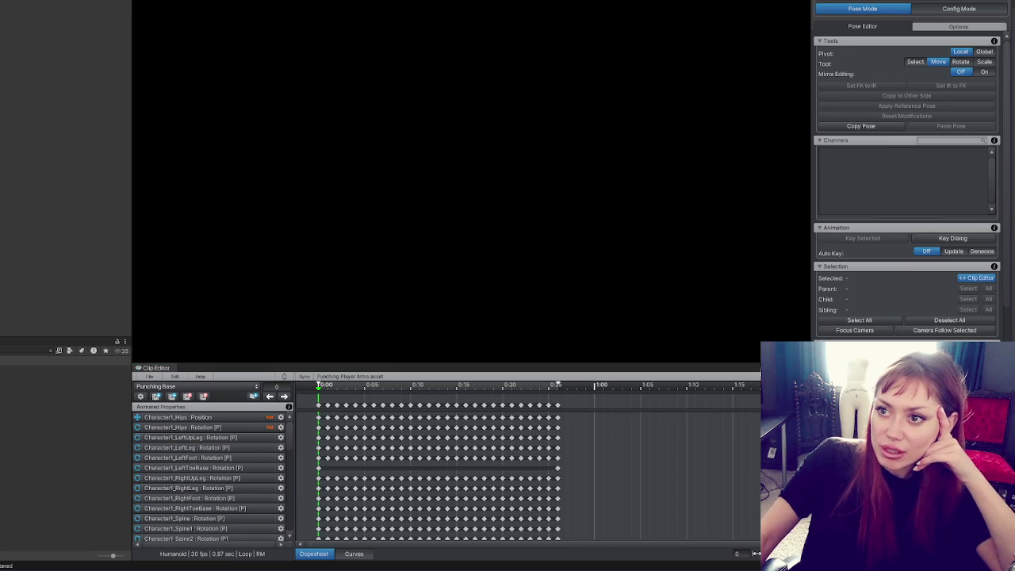
mouse_move(320, 386)
mouse_down()
mouse_move(466, 389)
mouse_move(557, 404)
mouse_move(336, 400)
mouse_move(560, 401)
mouse_move(324, 381)
mouse_up()
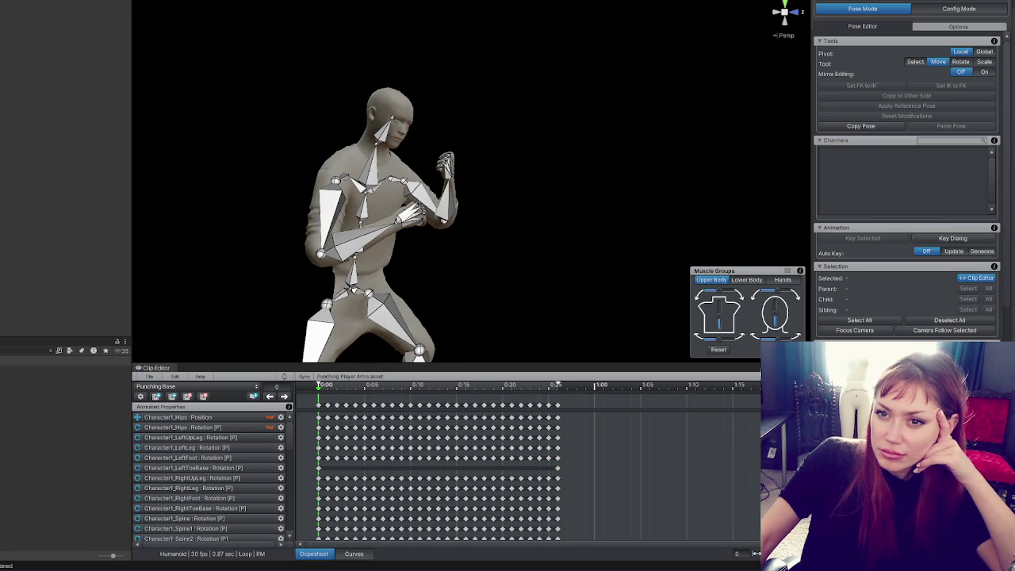
click(372, 238)
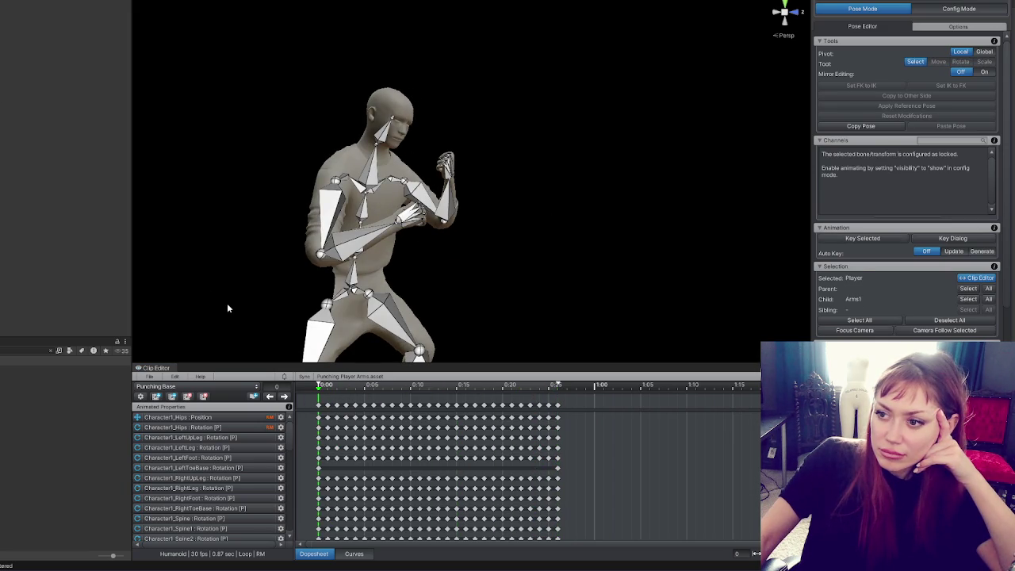
mouse_move(394, 385)
mouse_down()
mouse_move(412, 388)
mouse_move(340, 391)
mouse_move(486, 403)
mouse_up()
mouse_move(528, 405)
mouse_down()
mouse_move(559, 401)
mouse_move(325, 397)
mouse_move(439, 391)
mouse_up()
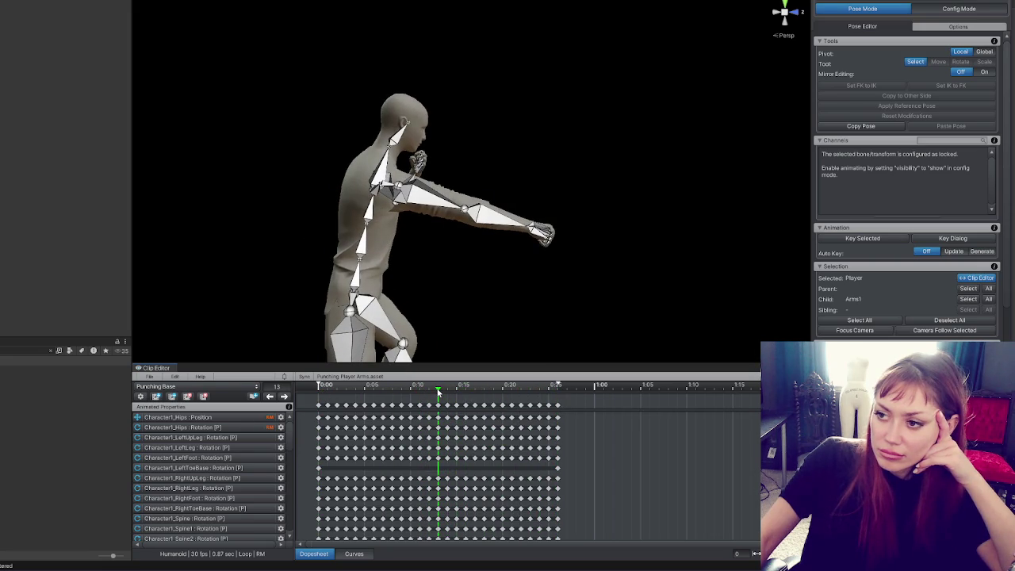
click(398, 187)
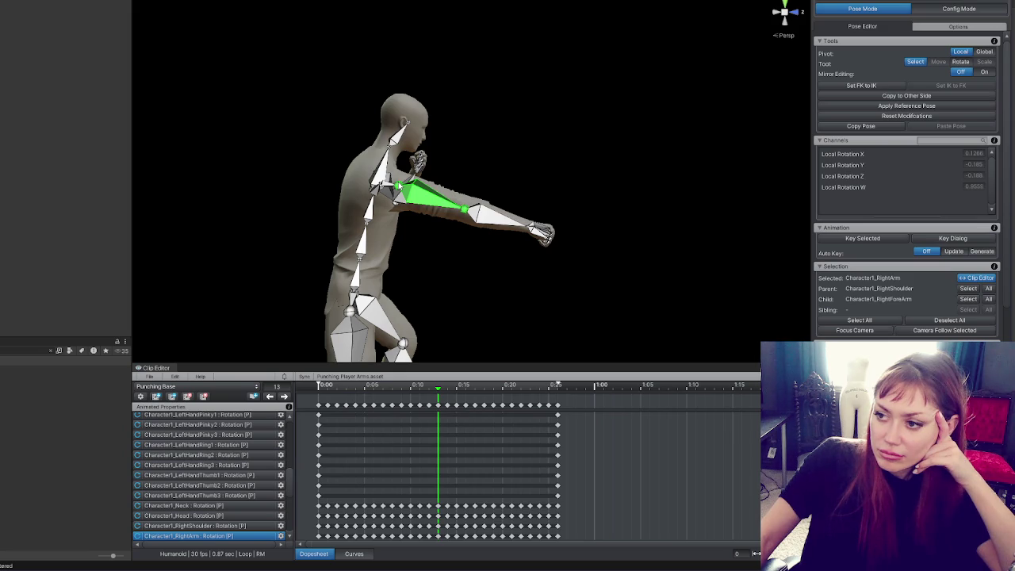
Box-select and delete the mid-punch rotation keys on the right upper arm.
scroll(292, 493, down, 1)
scroll(315, 480, down, 2)
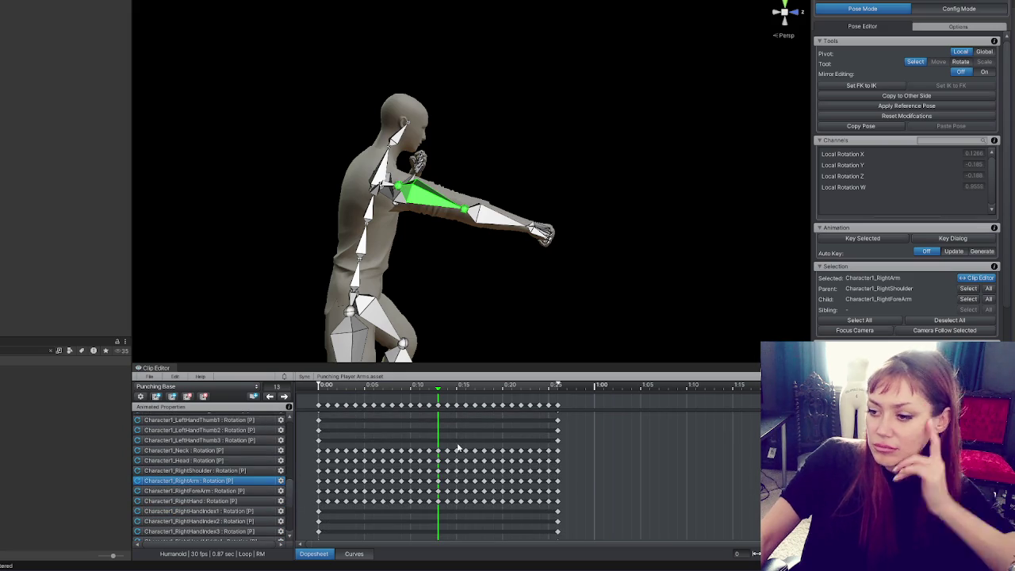
click(445, 480)
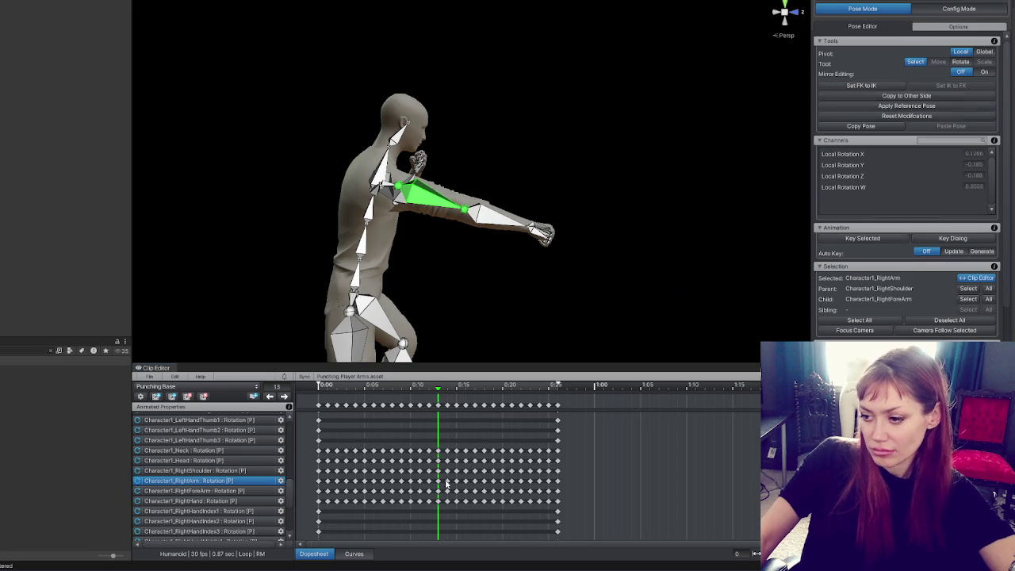
key(e)
drag(442, 391, 478, 393)
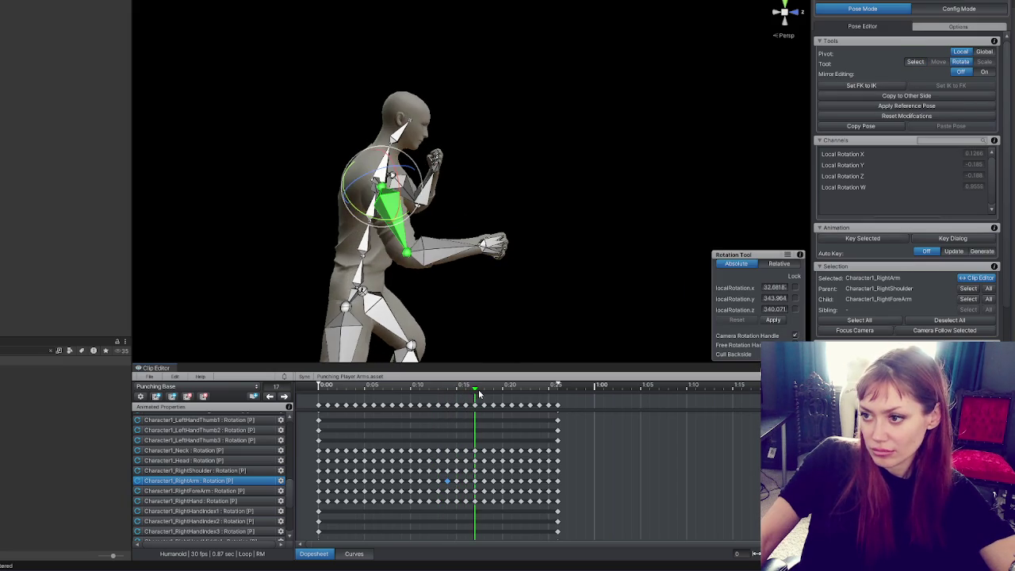
shift+click(390, 484)
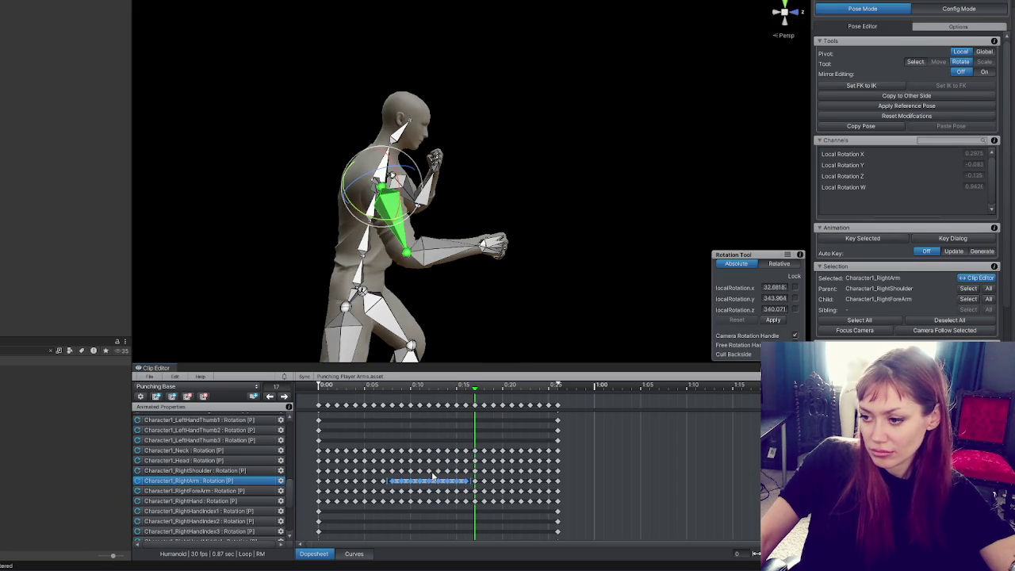
mouse_move(426, 392)
mouse_down()
mouse_move(401, 392)
mouse_move(429, 394)
mouse_up()
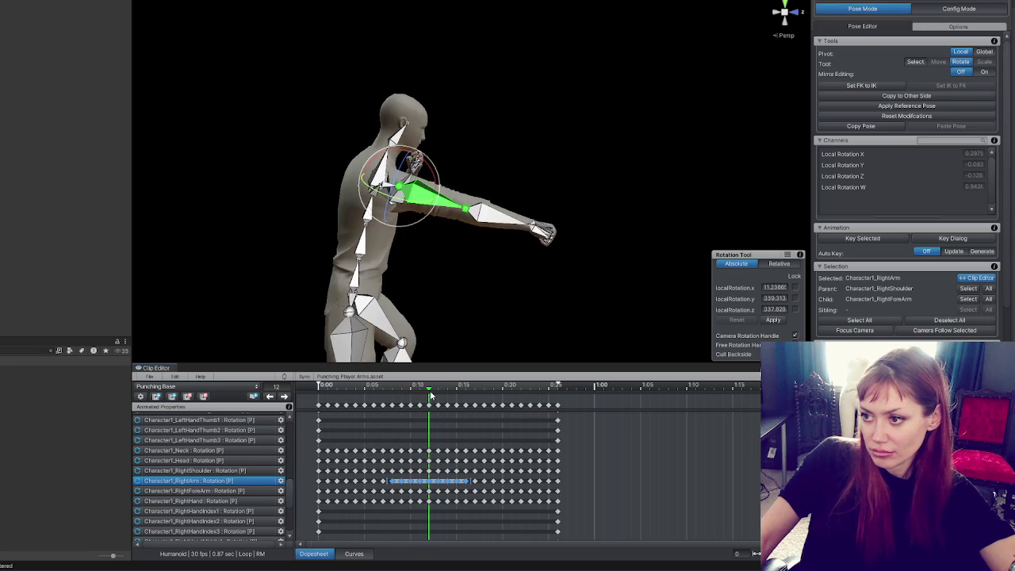
click(443, 494)
mouse_move(440, 478)
mouse_down()
mouse_move(474, 490)
mouse_move(374, 490)
mouse_up()
key(Delete)
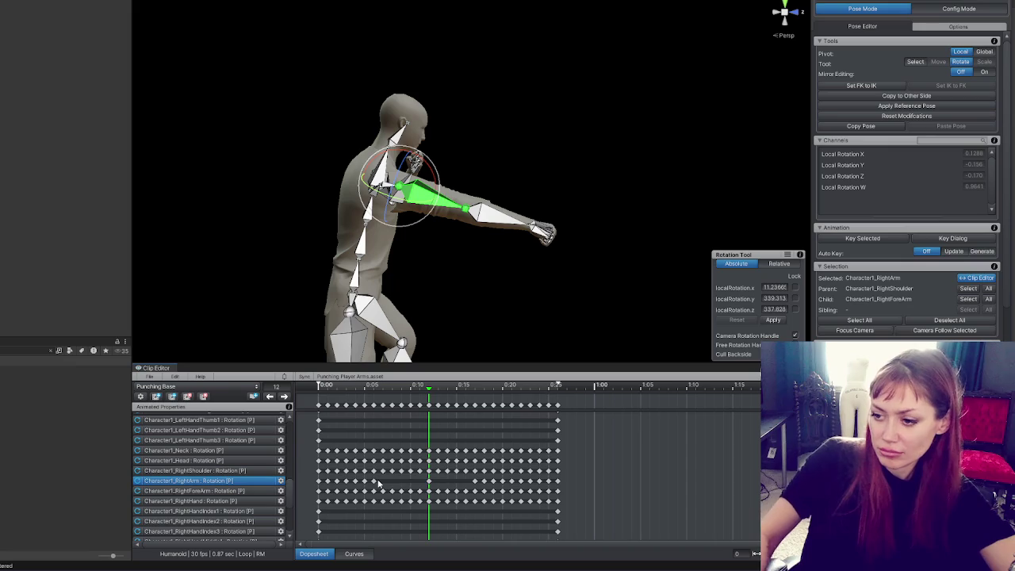
Re-rotate the right upper arm at frame 8 and play the Punching clip.
click(372, 395)
drag(373, 391, 428, 392)
mouse_move(464, 209)
mouse_down()
mouse_move(444, 208)
mouse_move(422, 162)
mouse_move(368, 234)
mouse_move(667, 148)
mouse_up()
click(420, 222)
mouse_move(379, 176)
mouse_down()
mouse_move(379, 203)
mouse_move(341, 224)
mouse_up()
mouse_move(429, 169)
mouse_down()
mouse_move(434, 345)
mouse_move(442, 187)
mouse_move(906, 233)
mouse_up()
scroll(563, 183, up, 5)
scroll(515, 111, up, 5)
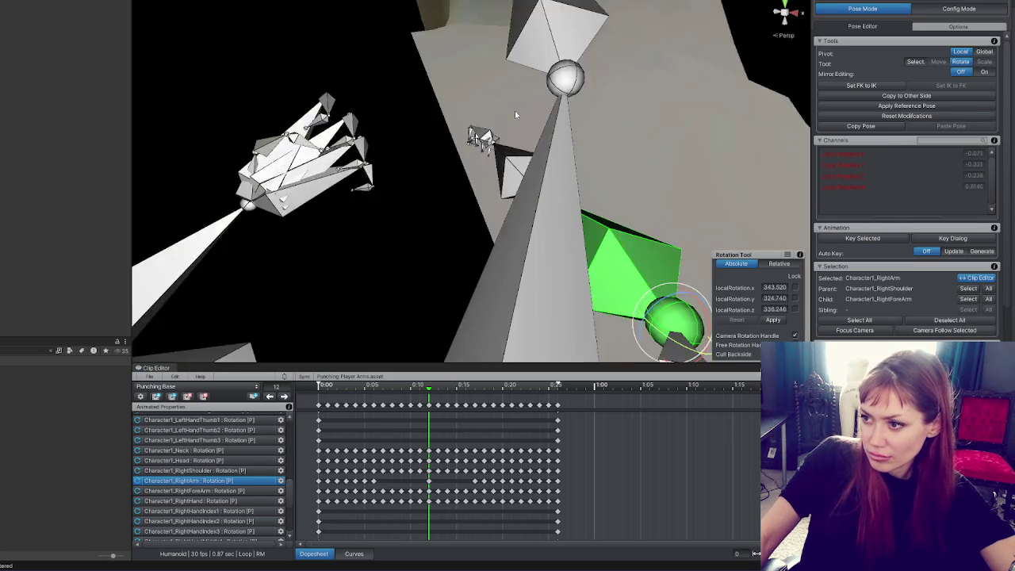
scroll(621, 270, down, 4)
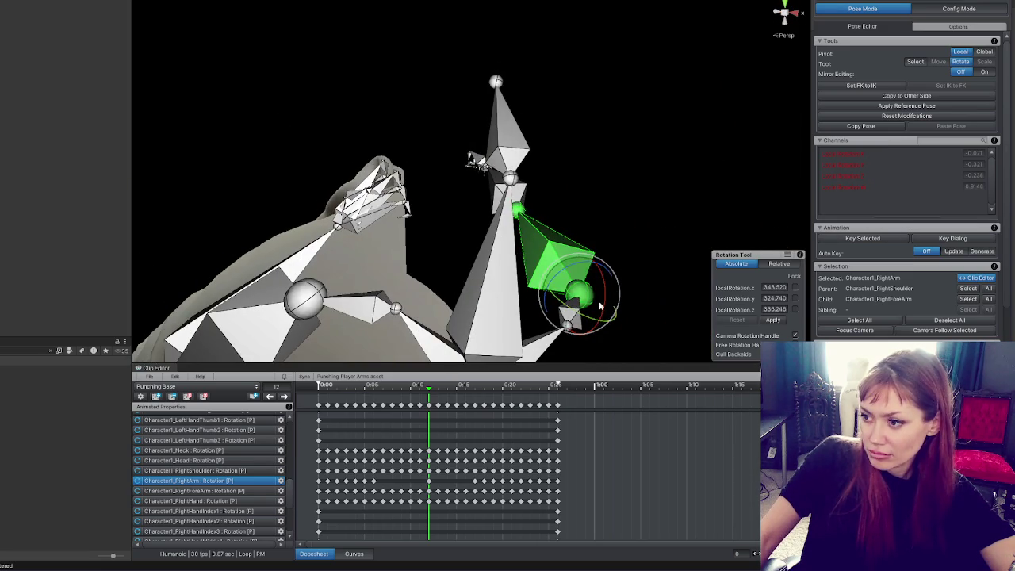
mouse_move(600, 305)
mouse_down()
mouse_move(588, 318)
mouse_move(365, 269)
mouse_up()
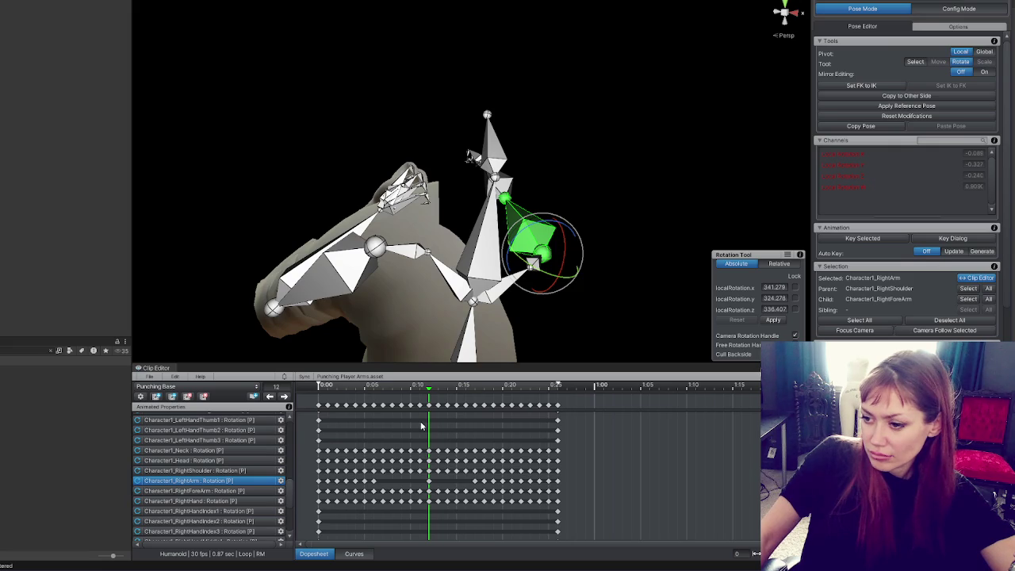
key(space)
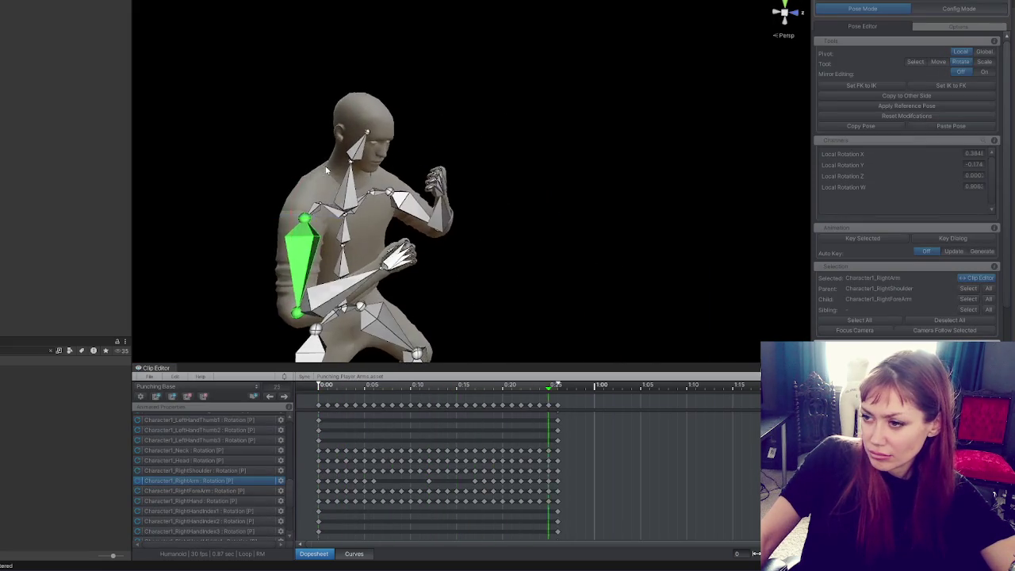
key(space)
mouse_move(321, 382)
mouse_down()
mouse_move(426, 398)
mouse_move(378, 403)
mouse_move(434, 391)
mouse_move(393, 396)
mouse_move(402, 394)
mouse_up()
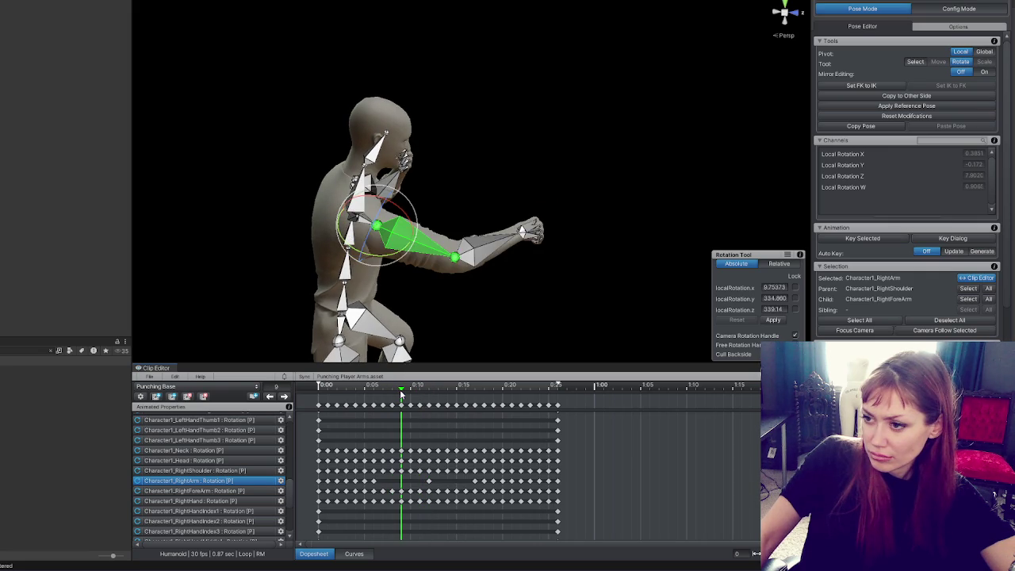
drag(416, 273, 420, 287)
key(ctrl+z)
key(shift+comma)
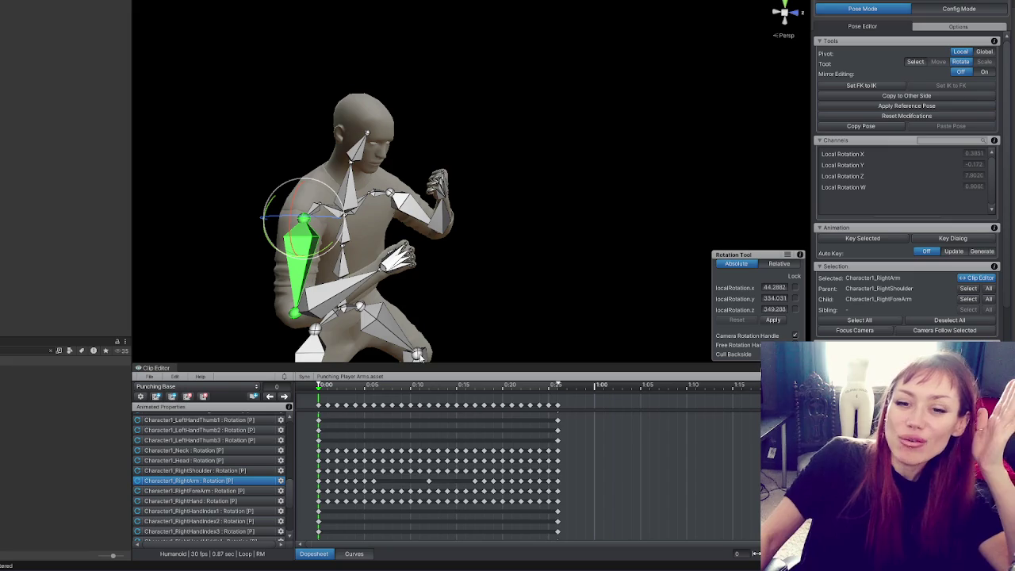
drag(410, 386, 428, 386)
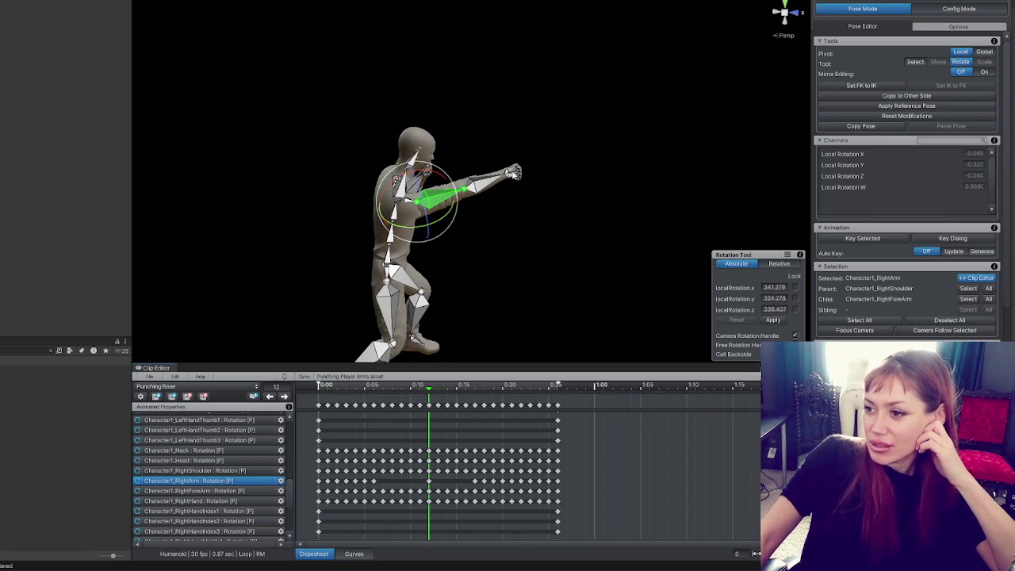
click(432, 396)
mouse_move(428, 394)
mouse_down()
mouse_move(375, 394)
mouse_move(431, 394)
mouse_up()
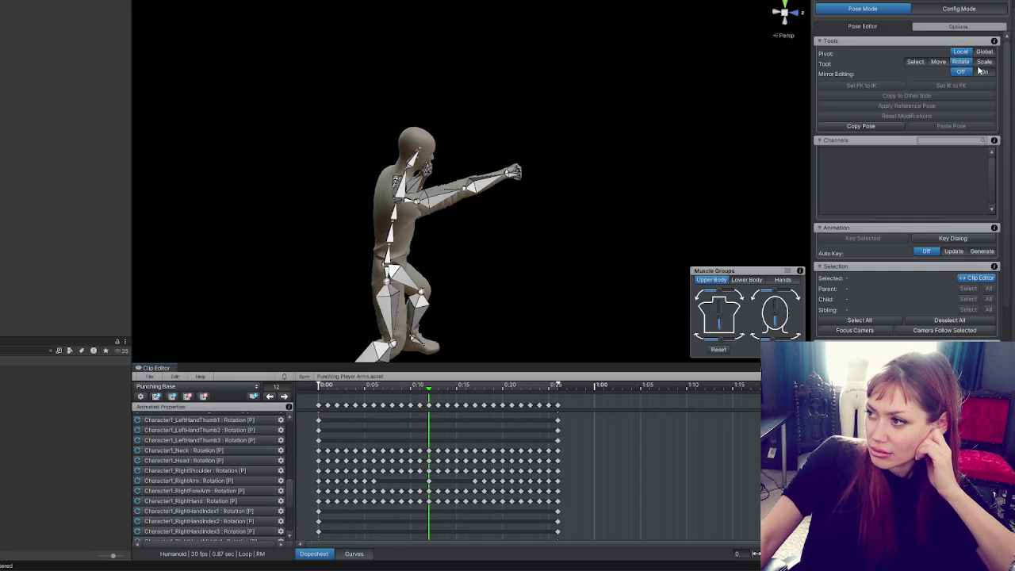
In Config Mode, set Rig Layer to IK, calibrate the character's front, and create hand and foot IK handles.
click(928, 28)
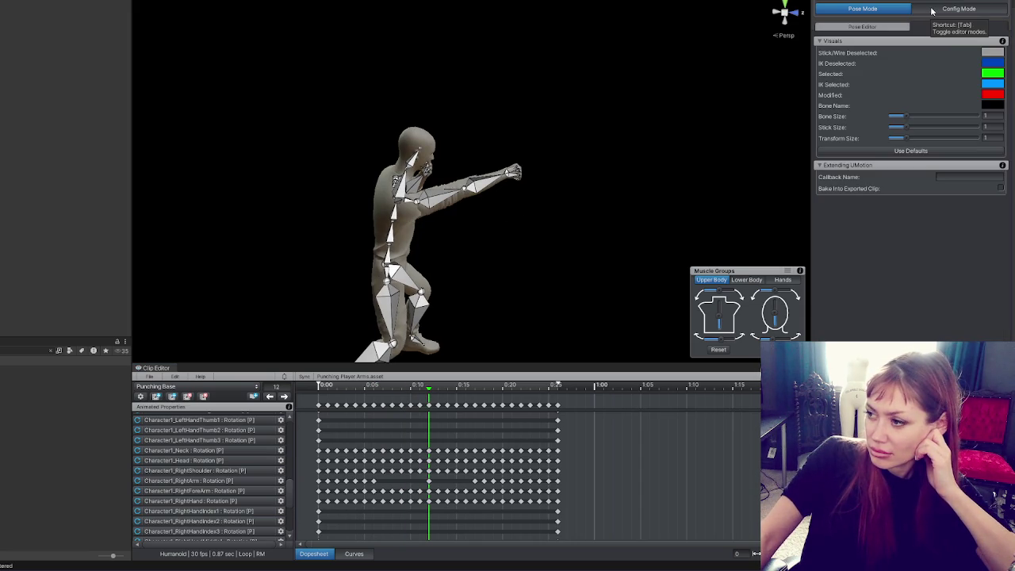
click(932, 10)
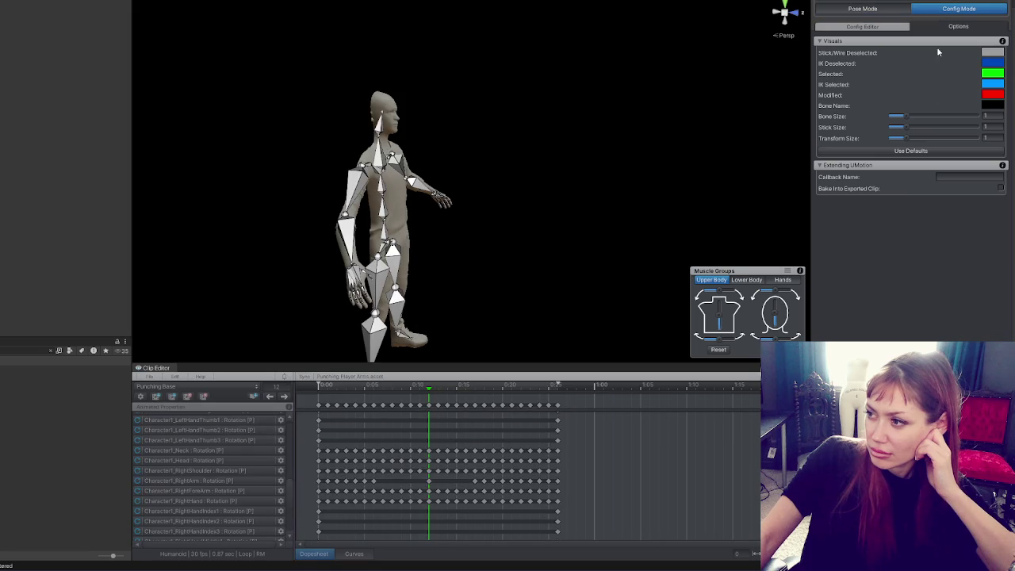
click(896, 30)
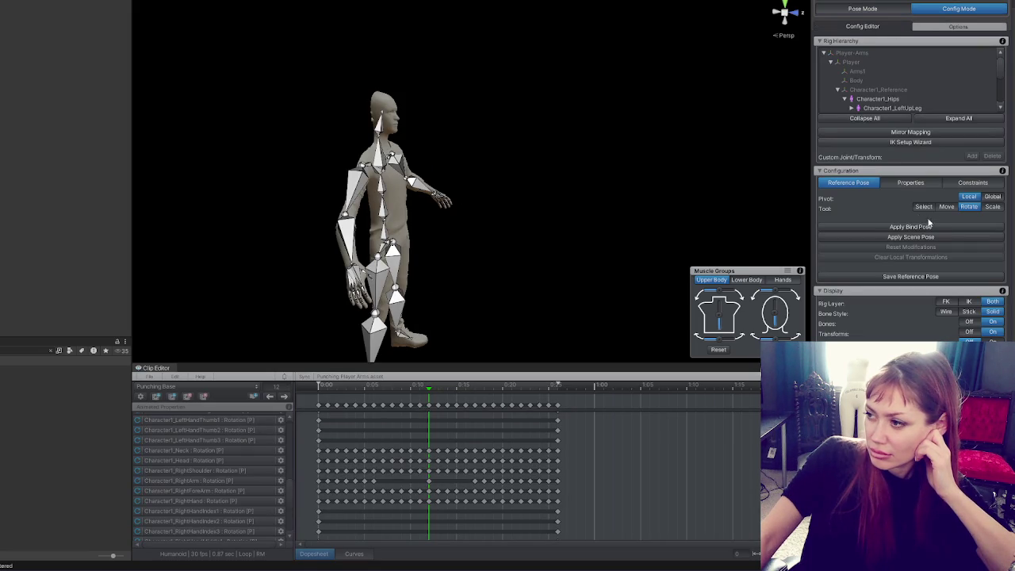
click(973, 305)
click(927, 184)
click(861, 182)
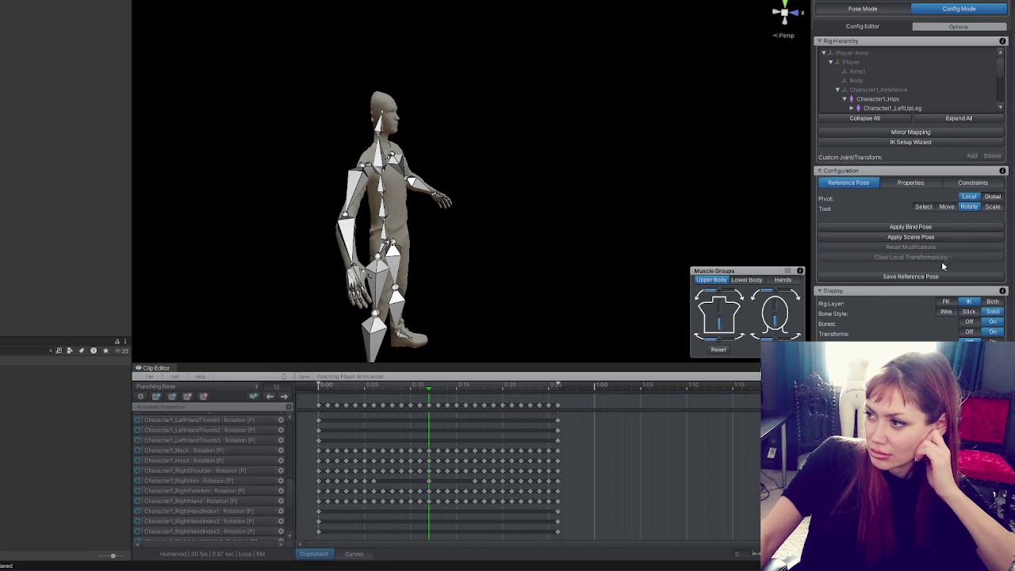
click(918, 142)
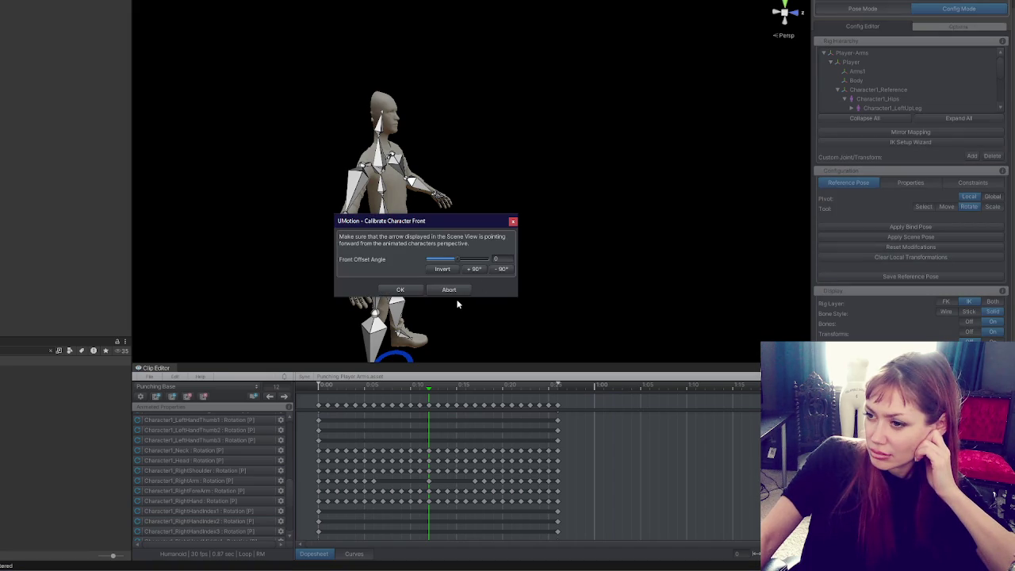
click(416, 290)
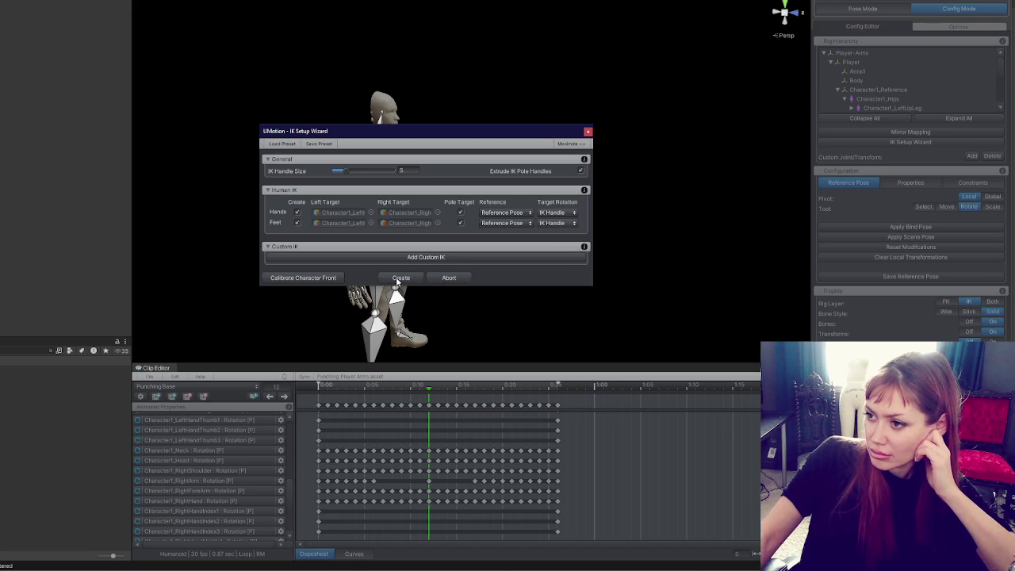
click(400, 277)
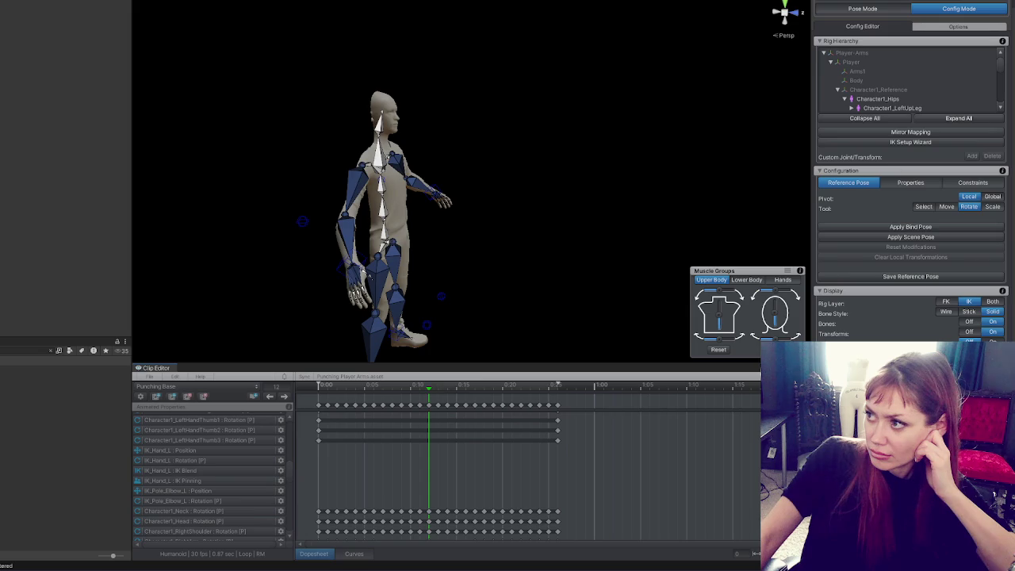
Pose the right-hand IK handle into an extended punch and key it.
click(880, 9)
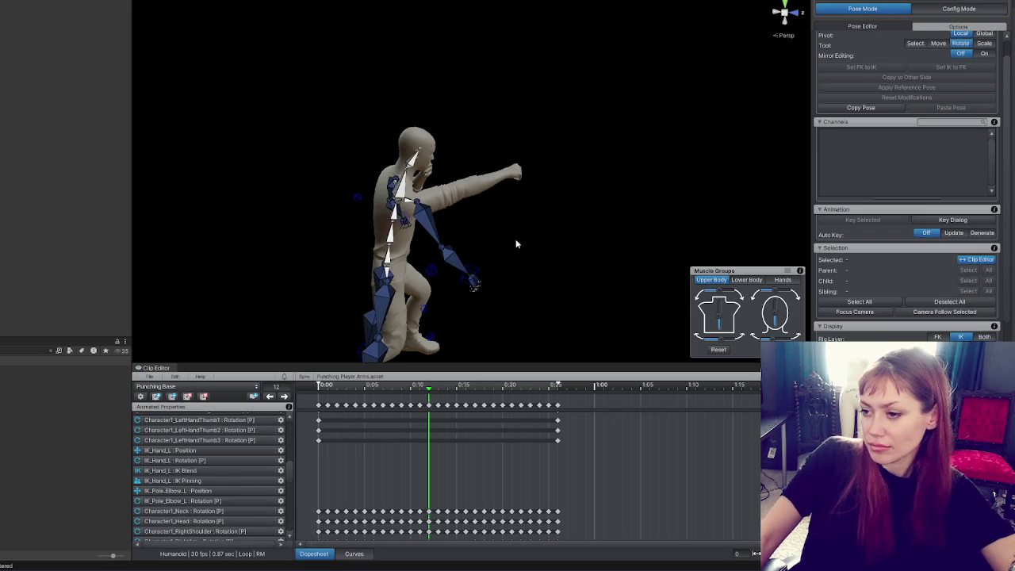
mouse_move(605, 197)
mouse_down()
mouse_move(477, 220)
mouse_move(548, 185)
mouse_move(456, 292)
mouse_up()
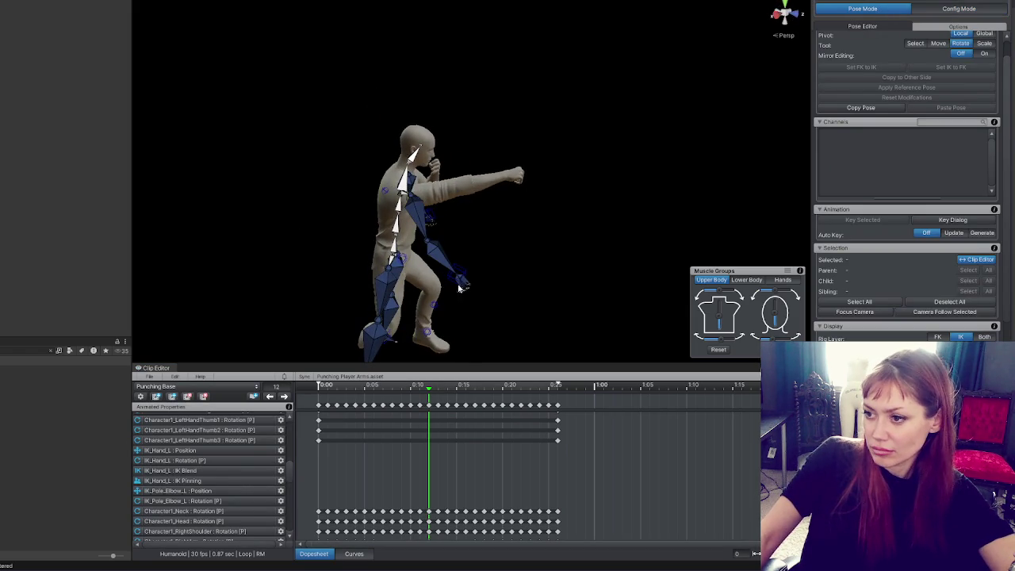
click(462, 279)
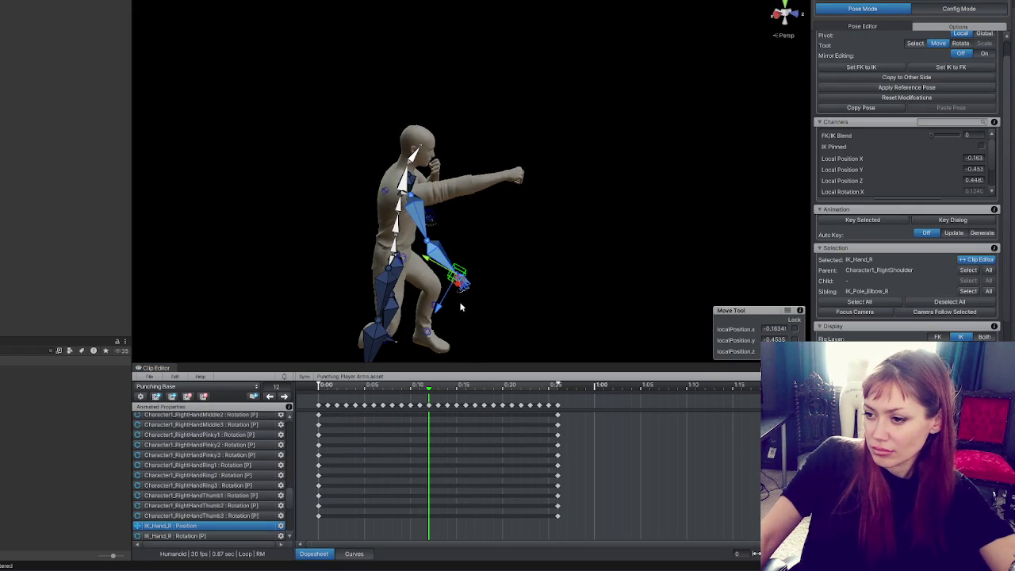
mouse_move(438, 314)
mouse_down()
mouse_move(519, 216)
mouse_move(301, 177)
mouse_up()
mouse_move(512, 208)
mouse_down()
mouse_move(452, 207)
mouse_move(472, 237)
mouse_move(480, 170)
mouse_move(672, 205)
mouse_up()
mouse_move(512, 175)
mouse_down()
mouse_move(520, 188)
mouse_move(505, 288)
mouse_move(344, 335)
mouse_up()
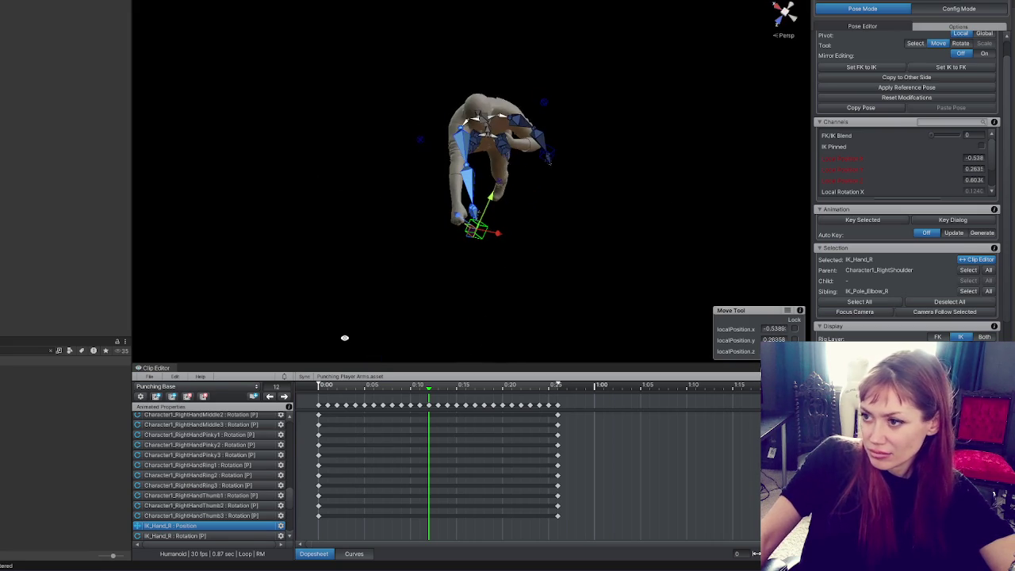
mouse_move(480, 226)
mouse_down()
mouse_move(575, 230)
mouse_move(537, 226)
mouse_move(639, 80)
mouse_up()
key(e)
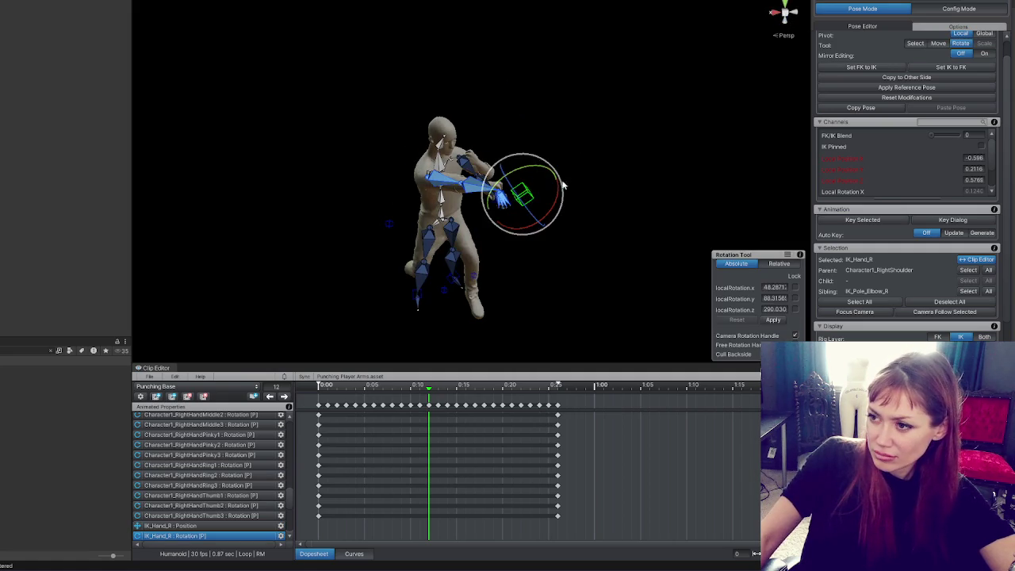
mouse_move(533, 159)
mouse_down()
mouse_move(527, 207)
mouse_move(529, 138)
mouse_move(565, 181)
mouse_move(554, 183)
mouse_move(535, 172)
mouse_move(650, 192)
mouse_up()
mouse_move(501, 193)
mouse_down()
mouse_move(485, 200)
mouse_move(765, 131)
mouse_up()
drag(480, 213, 474, 201)
mouse_move(574, 193)
mouse_down()
mouse_move(595, 213)
mouse_move(468, 214)
mouse_up()
key(s)
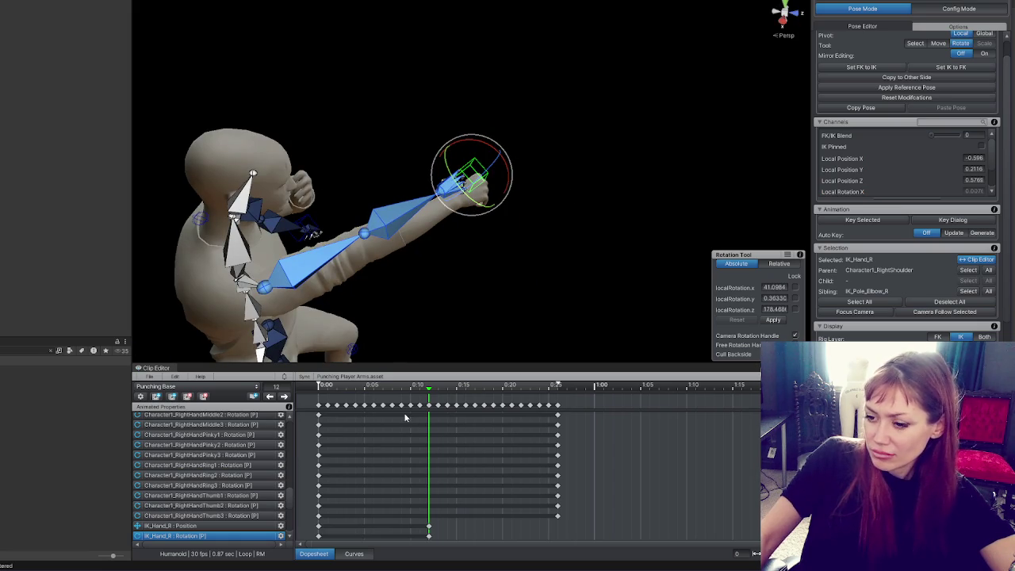
Play the clip and tweak the hand rotation at the punch frame.
key(space)
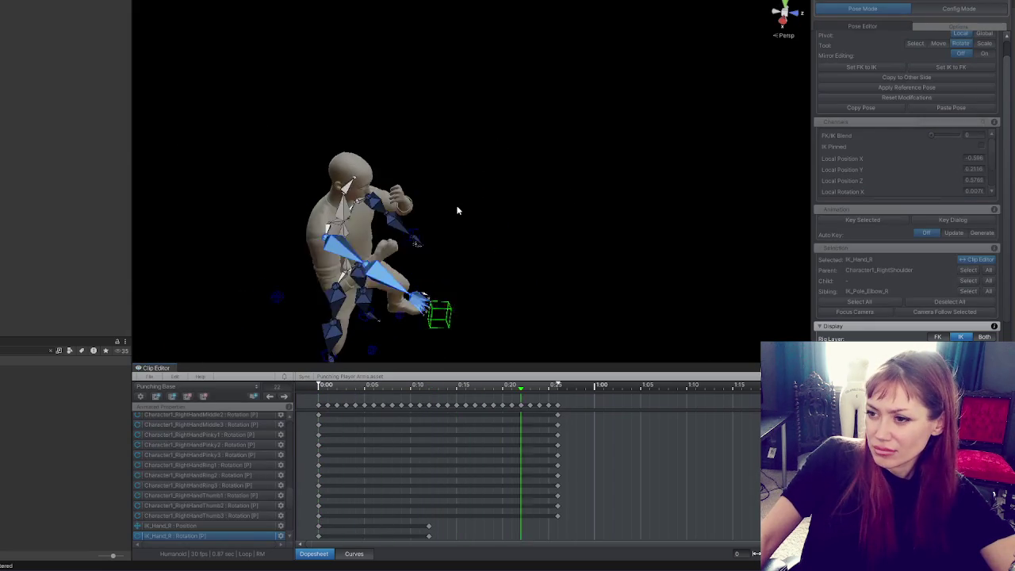
key(space)
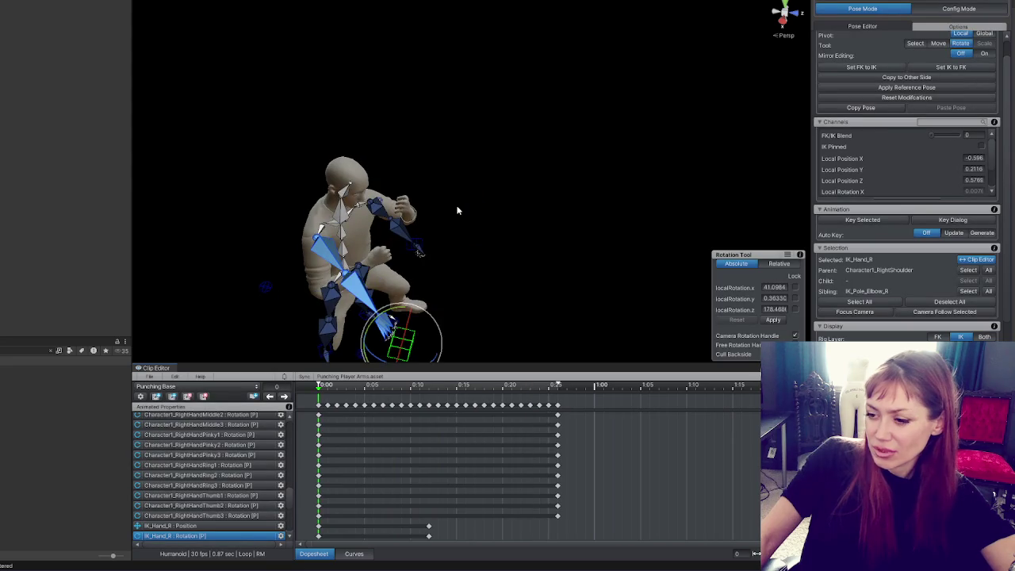
key(period)
drag(456, 210, 483, 209)
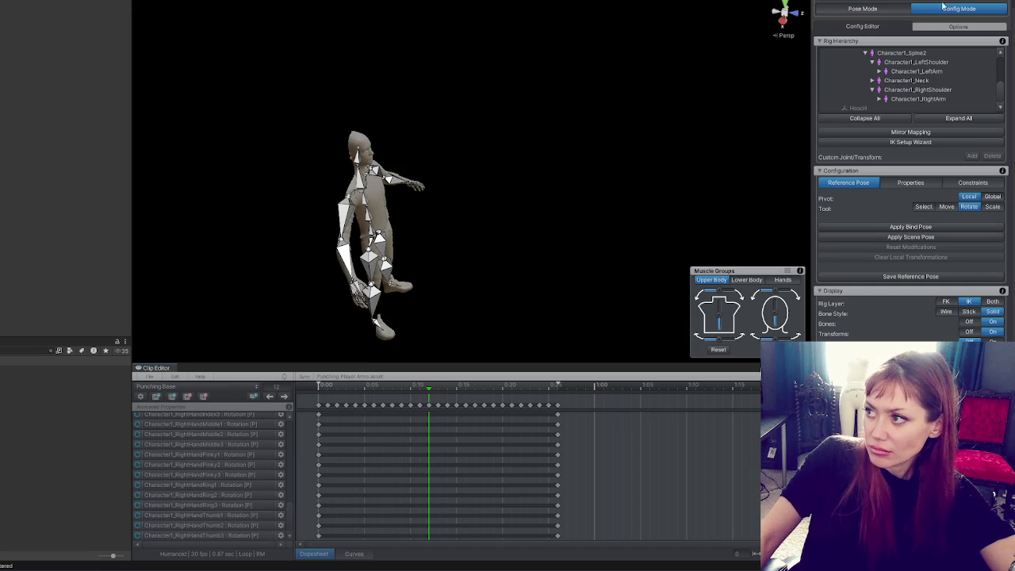
Return to Pose Mode, preview Punching Base, and make the empty Punching clip current.
click(861, 8)
click(188, 397)
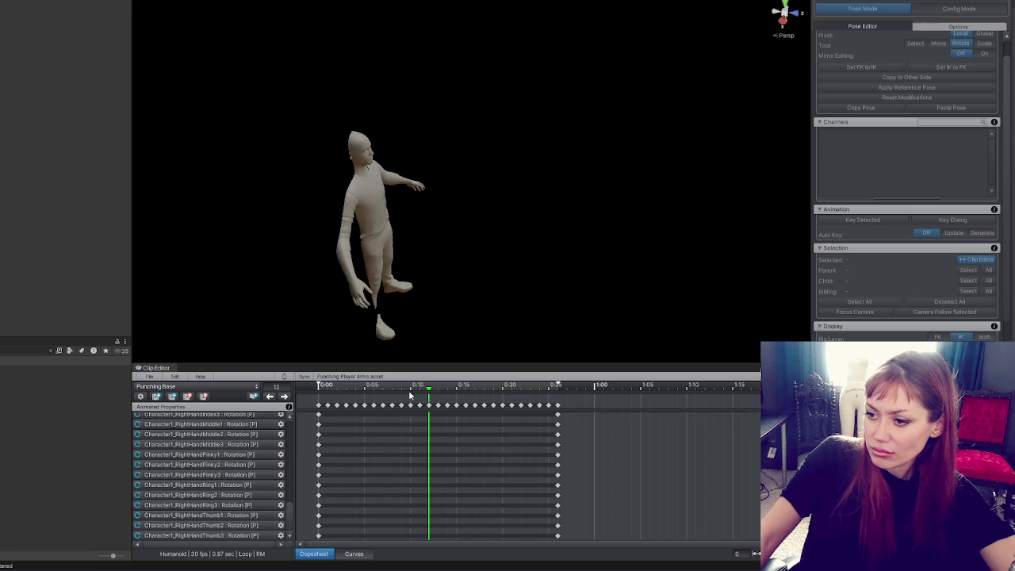
click(237, 386)
click(167, 407)
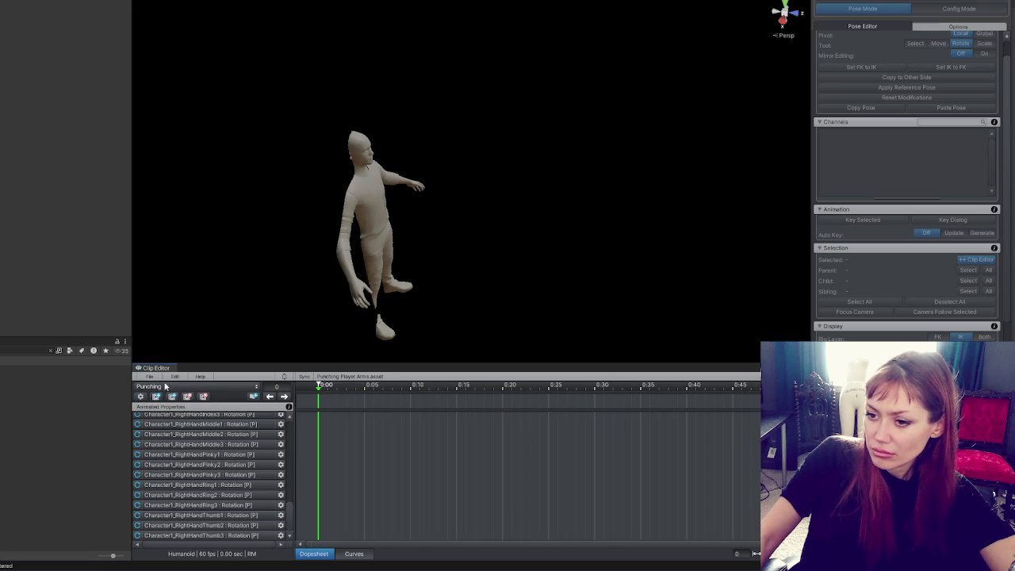
Create a new clip named 'Punching Forward' and preview it on the character.
click(149, 376)
click(124, 412)
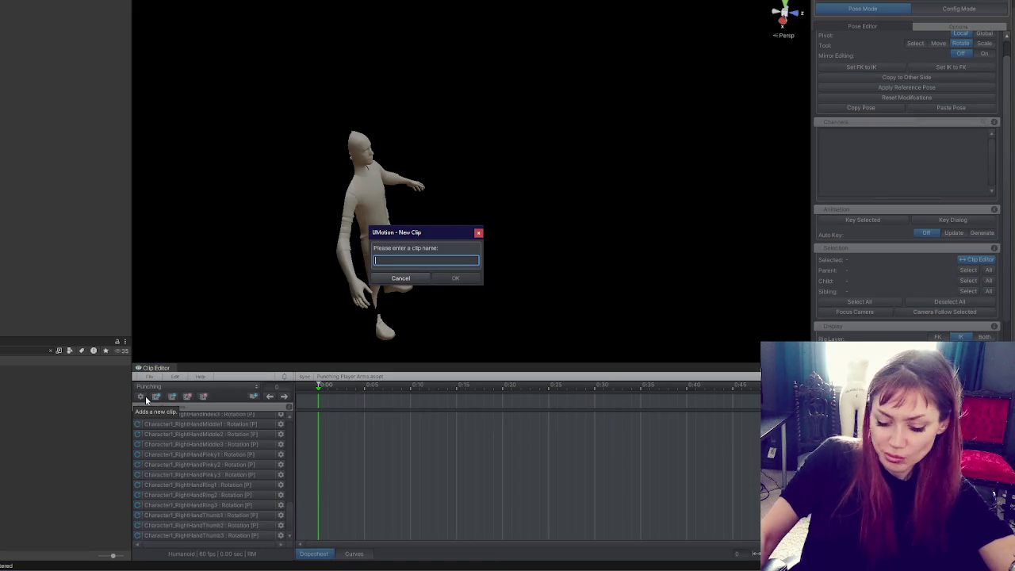
text(Punching )
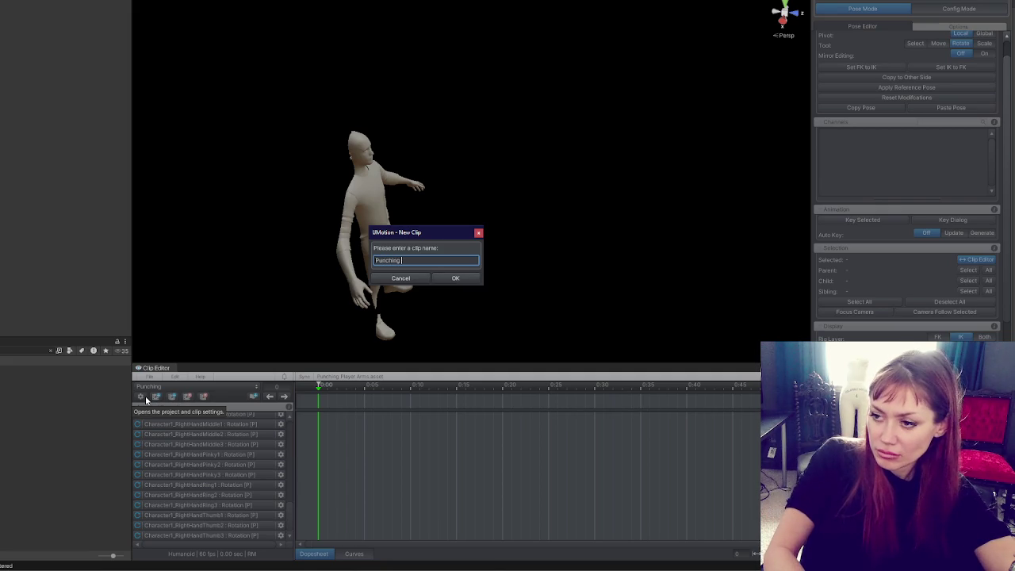
text(Forward)
key(Return)
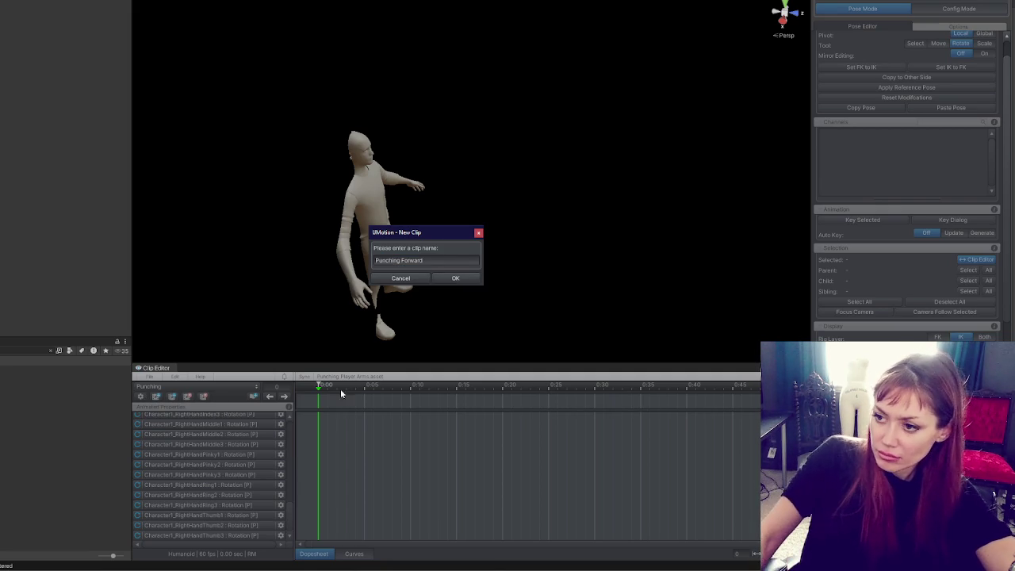
click(463, 277)
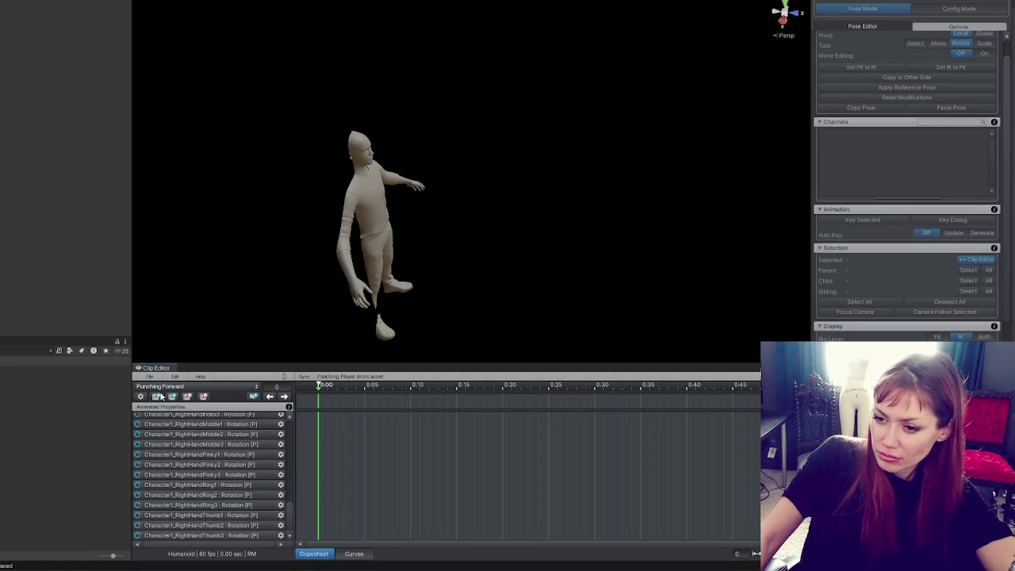
mouse_move(359, 437)
mouse_down()
mouse_move(399, 287)
mouse_move(380, 198)
mouse_up()
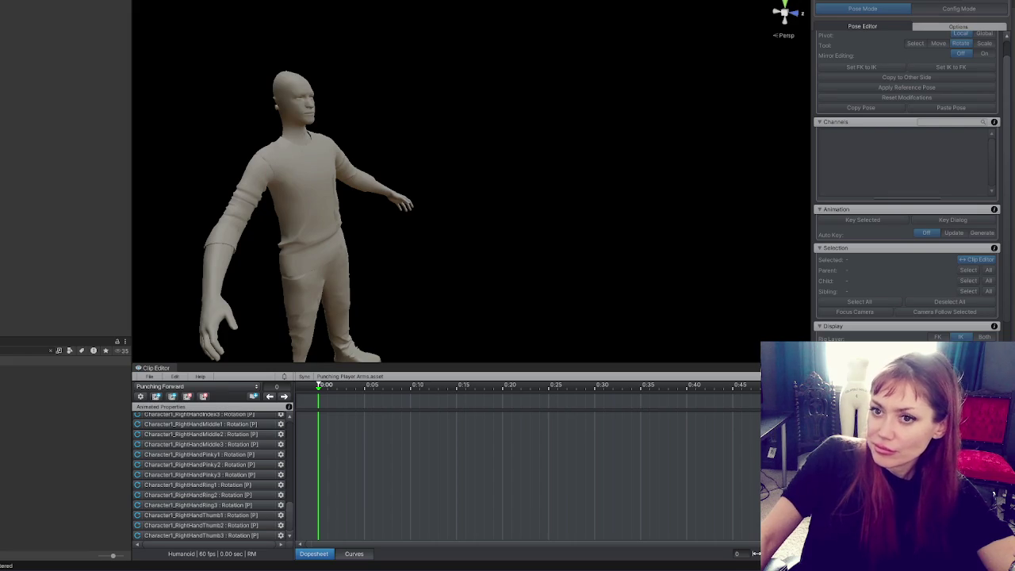
drag(471, 195, 443, 196)
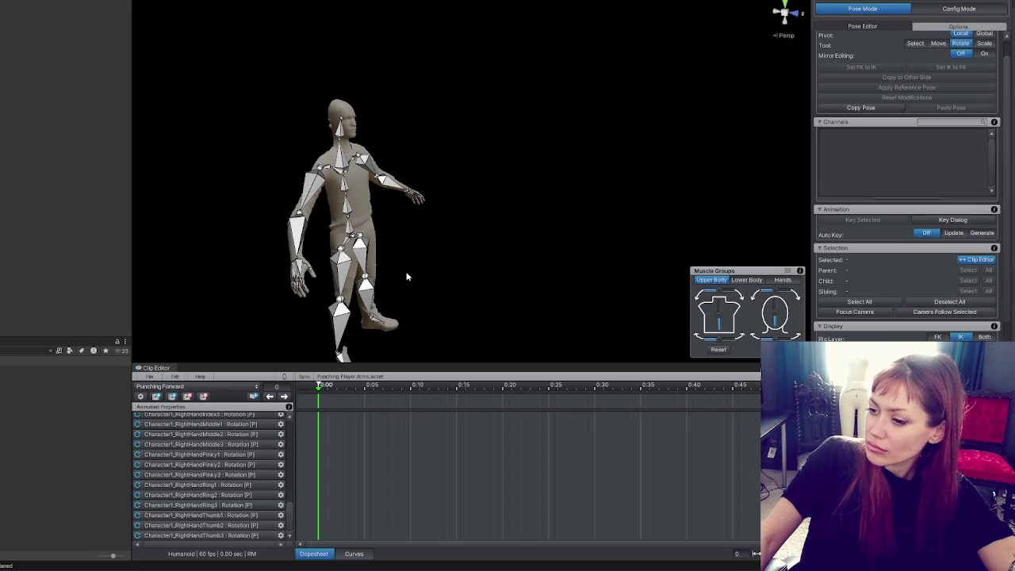
mouse_move(349, 390)
mouse_down()
mouse_move(474, 397)
mouse_move(295, 401)
mouse_up()
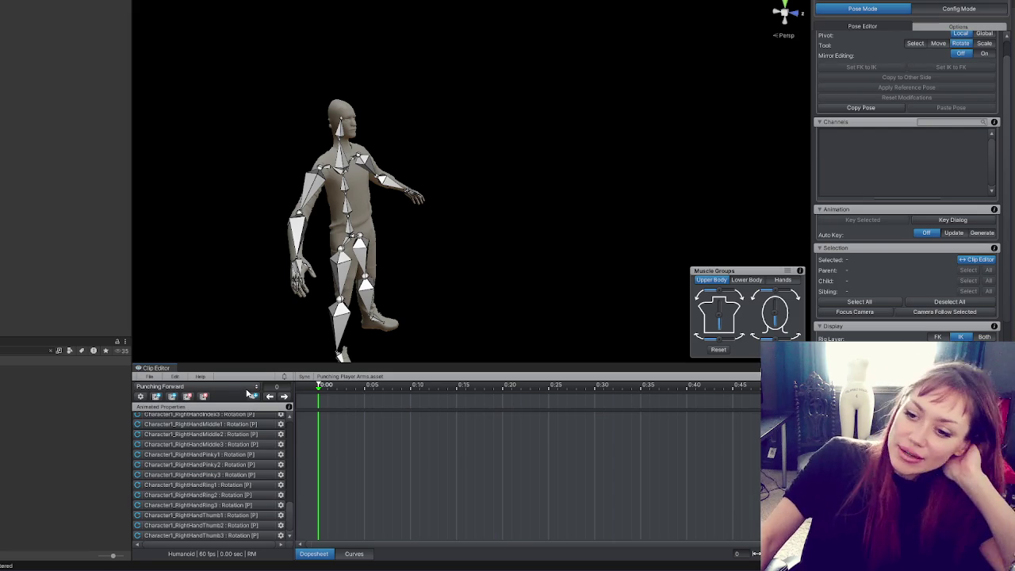
Import the punching animation, which arrives as Punching Base_1 with its keyframes.
click(149, 377)
click(211, 444)
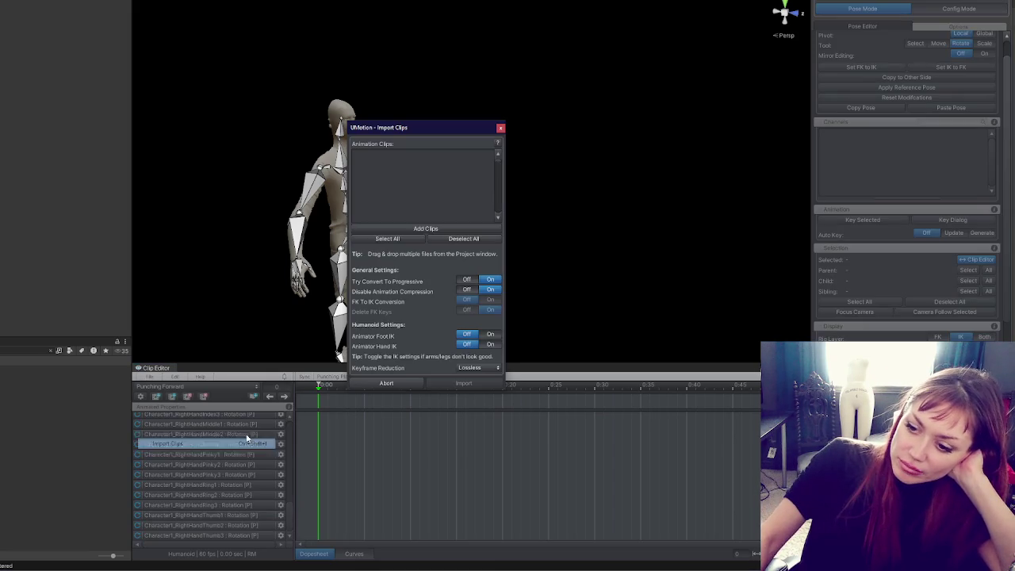
click(363, 229)
click(488, 275)
click(458, 385)
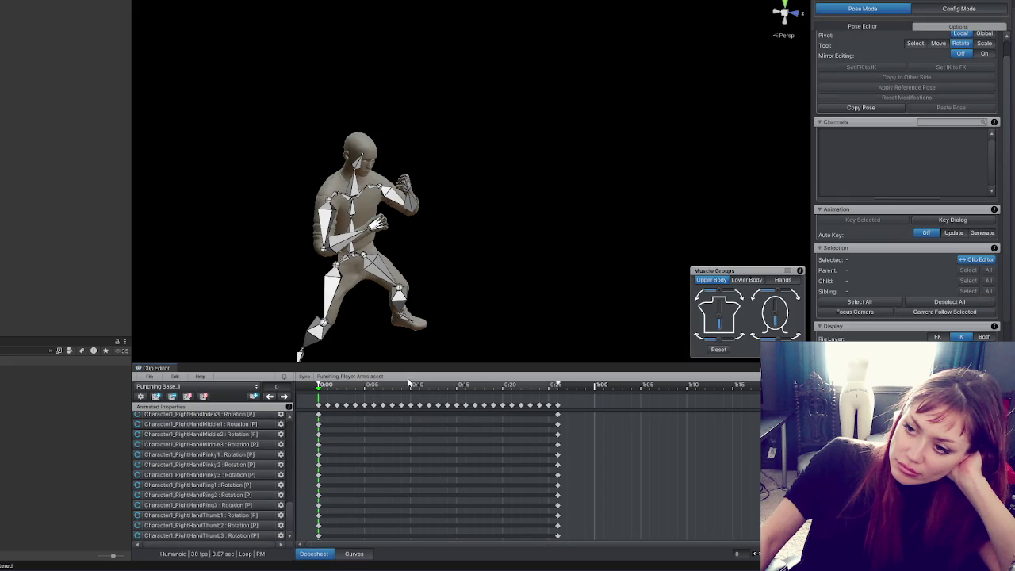
At frame 13, select the RightArm bone and delete two runs of its keyframes.
mouse_move(367, 386)
mouse_down()
mouse_move(455, 386)
mouse_move(439, 387)
mouse_up()
mouse_move(447, 234)
mouse_down()
mouse_move(400, 255)
mouse_move(376, 247)
mouse_up()
click(416, 178)
drag(511, 179, 472, 224)
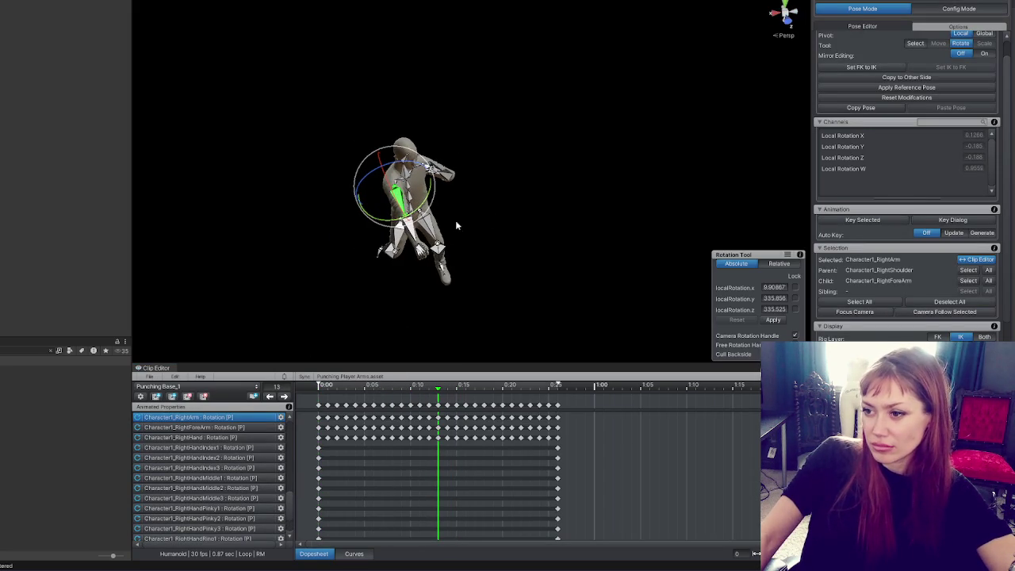
scroll(240, 442, up, 3)
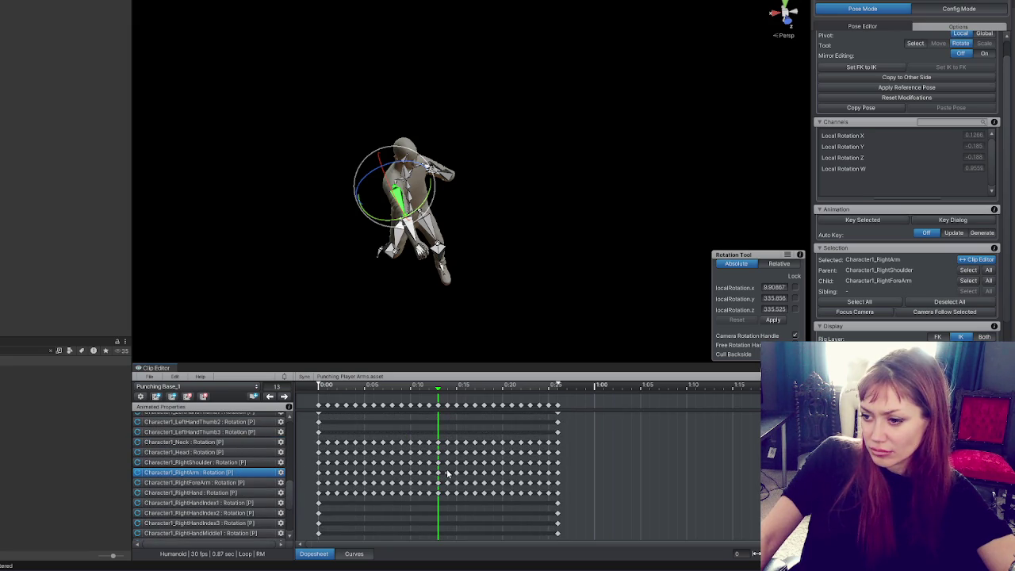
drag(441, 469, 494, 477)
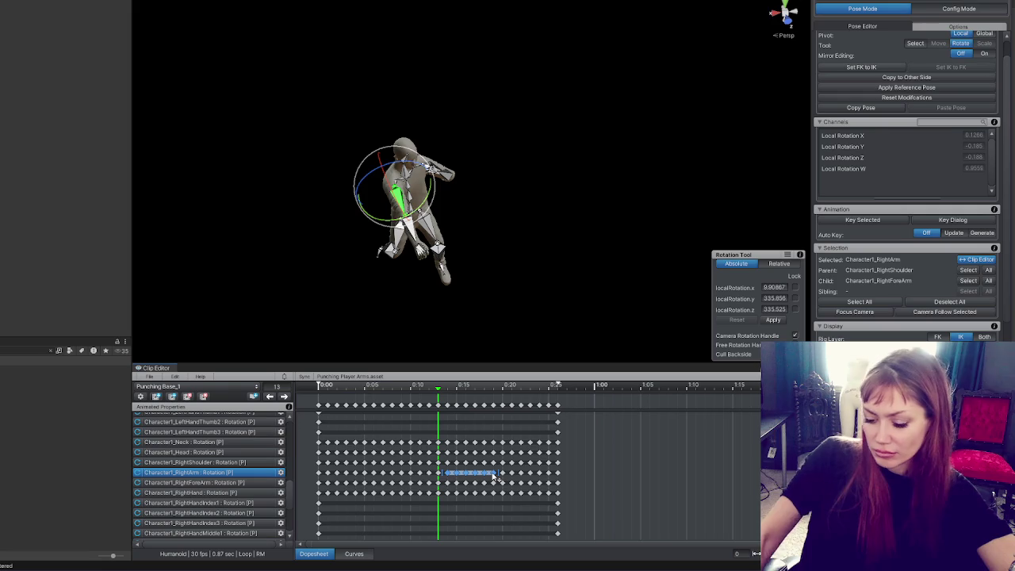
key(Delete)
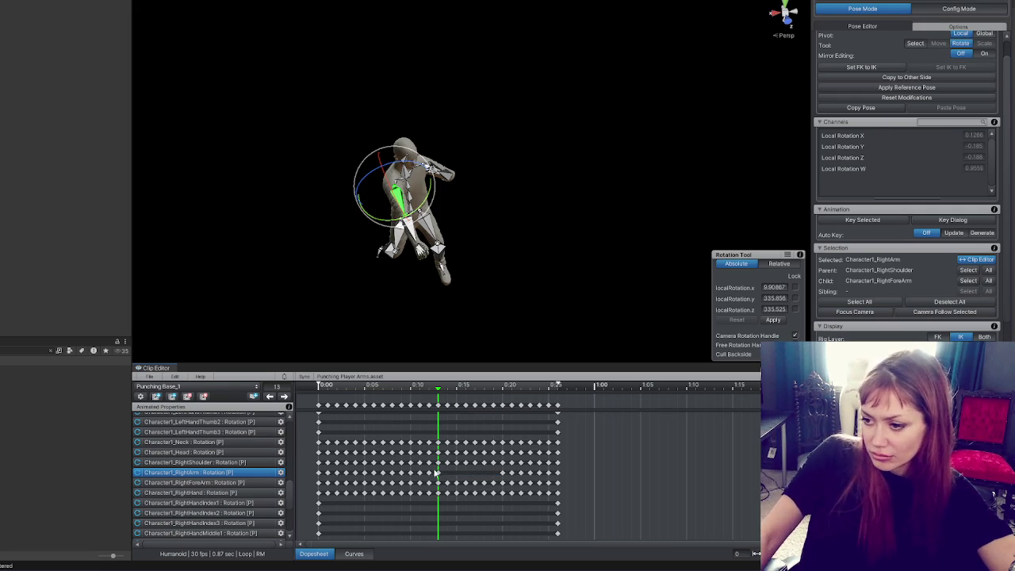
drag(389, 476, 433, 470)
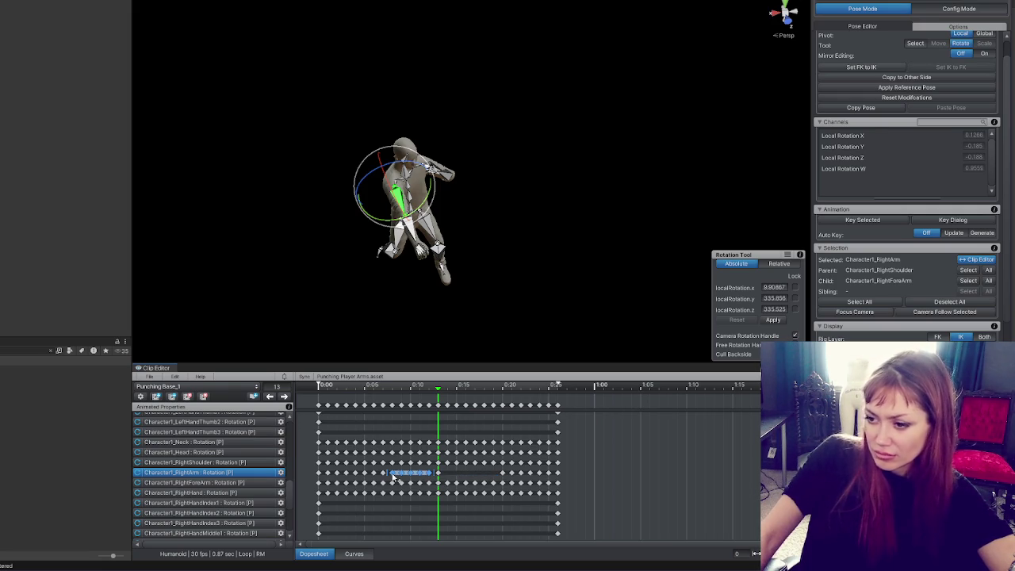
key(Delete)
Rotate the right upper arm forward to 333.456, 205.098, 354.137 for an extended punch.
mouse_move(422, 387)
mouse_down()
mouse_move(383, 387)
mouse_move(436, 396)
mouse_up()
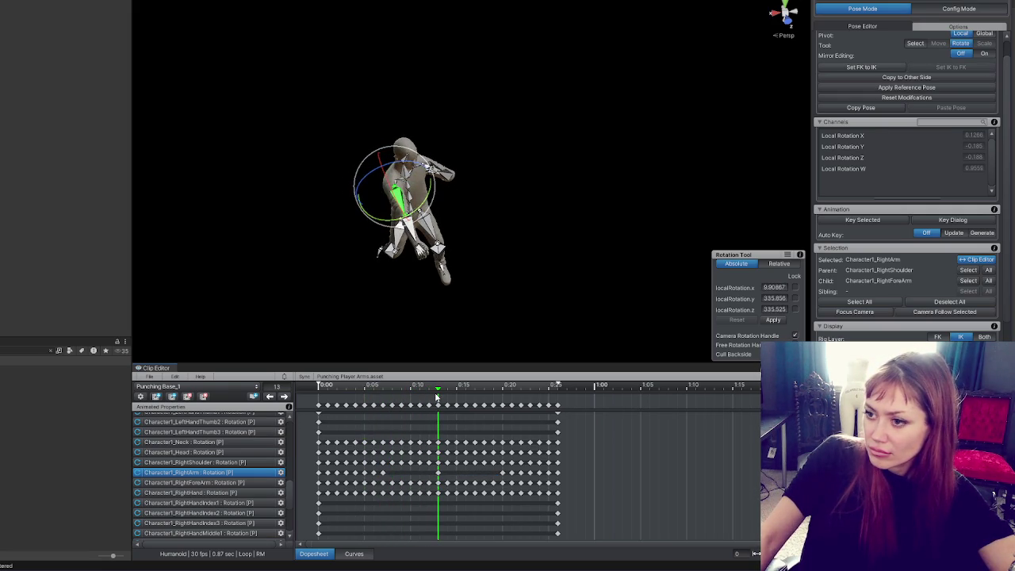
mouse_move(437, 171)
mouse_down()
mouse_move(444, 198)
mouse_move(456, 190)
mouse_up()
drag(544, 199, 423, 114)
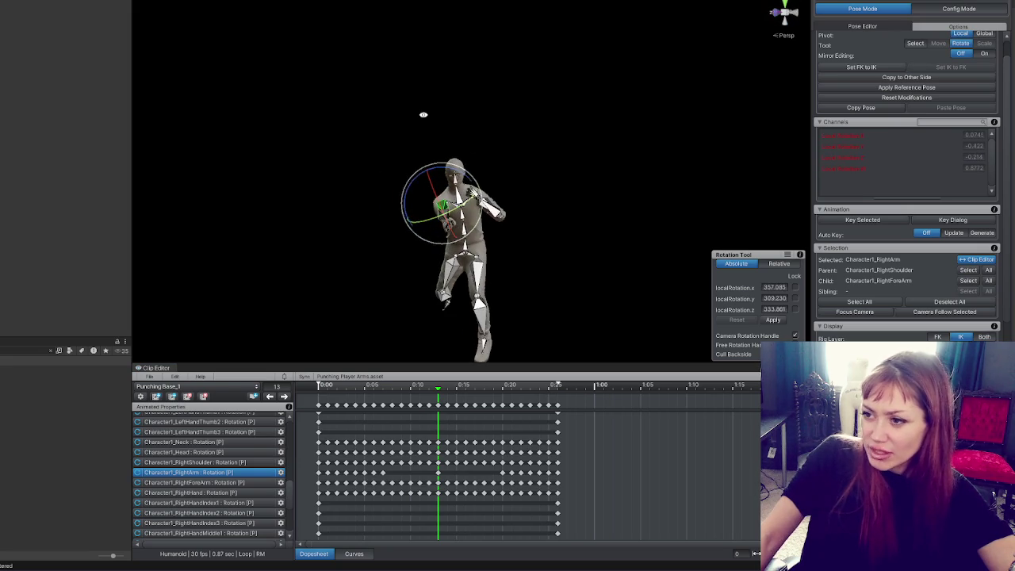
mouse_move(468, 180)
mouse_down()
mouse_move(471, 194)
mouse_move(558, 211)
mouse_move(792, 192)
mouse_move(550, 206)
mouse_move(469, 190)
mouse_move(432, 233)
mouse_move(470, 194)
mouse_move(573, 249)
mouse_move(613, 238)
mouse_move(590, 359)
mouse_move(573, 279)
mouse_move(507, 238)
mouse_move(467, 294)
mouse_move(512, 247)
mouse_move(472, 226)
mouse_move(342, 91)
mouse_move(294, 18)
mouse_up()
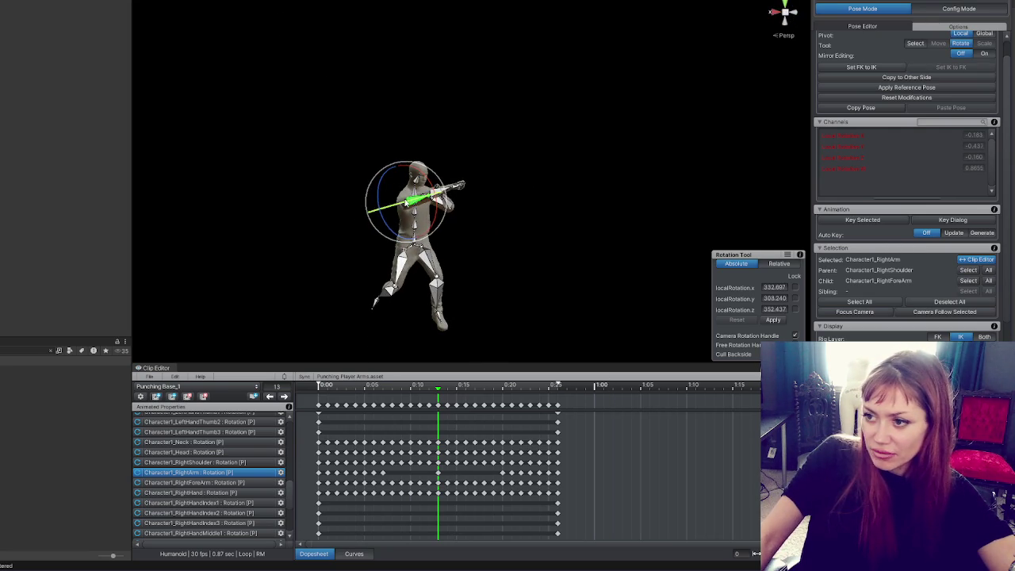
drag(434, 176, 721, 221)
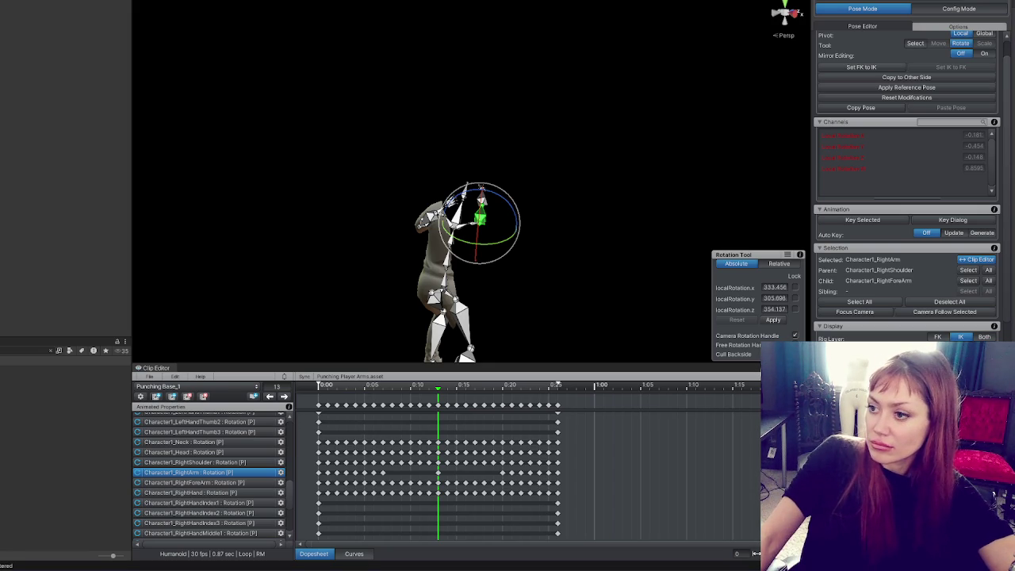
Delete the leftover Punching Base clip and the empty Punching clip from UMotion.
click(339, 397)
click(166, 394)
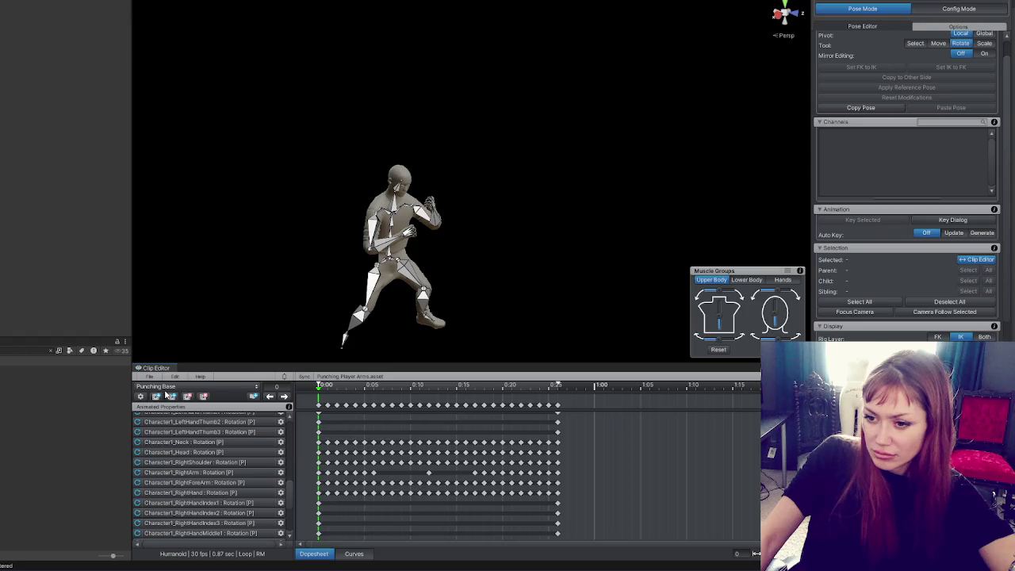
click(203, 396)
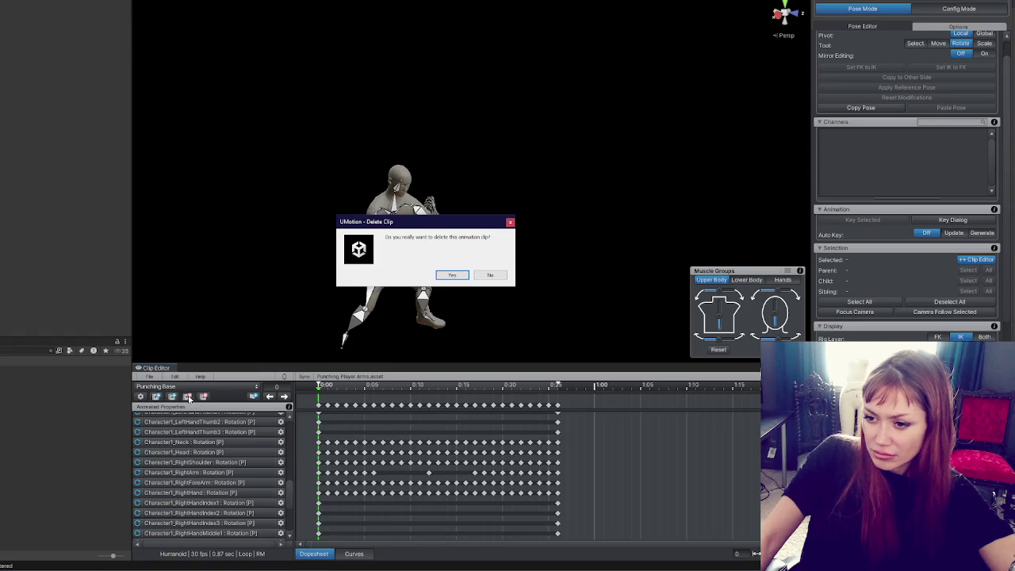
click(450, 274)
click(194, 386)
click(179, 398)
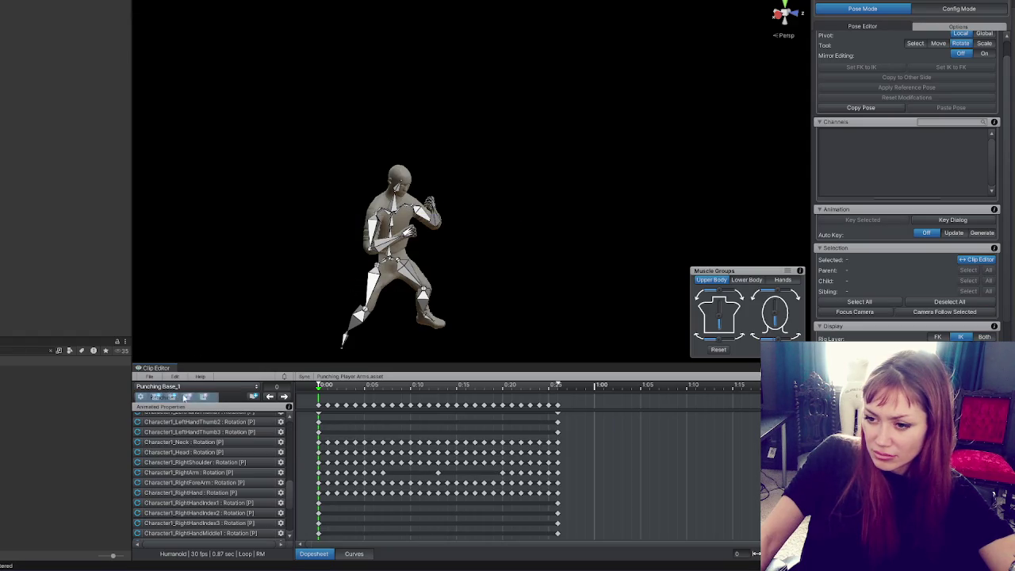
click(203, 396)
click(450, 276)
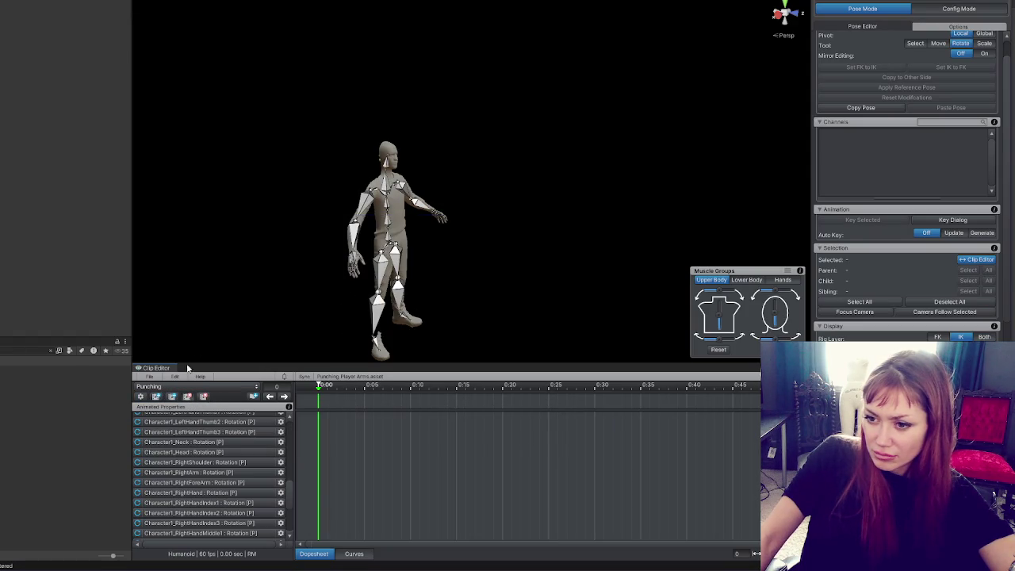
Rename the edited punch clip to 'Punching Arms' in the clip settings.
click(147, 379)
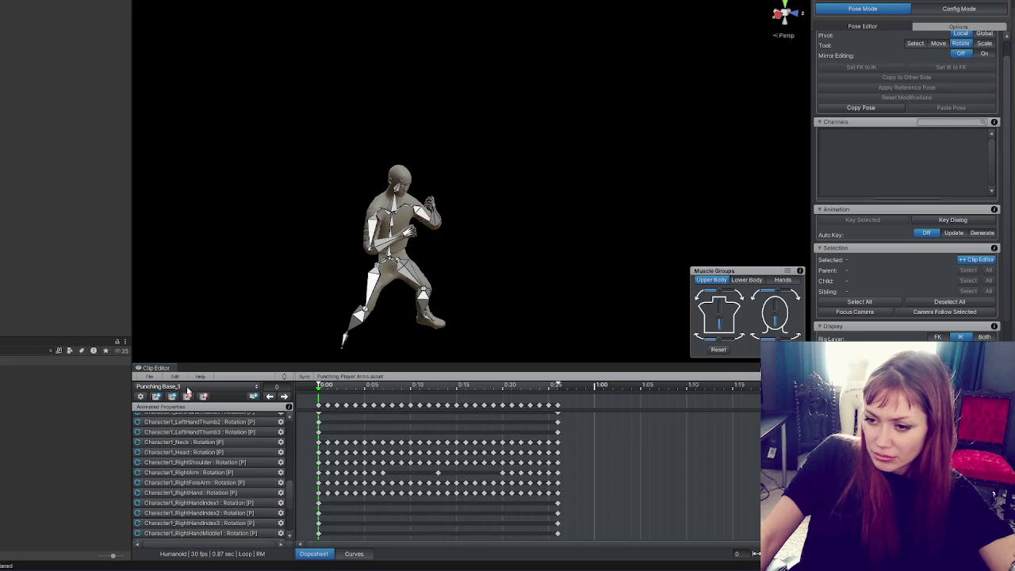
click(143, 397)
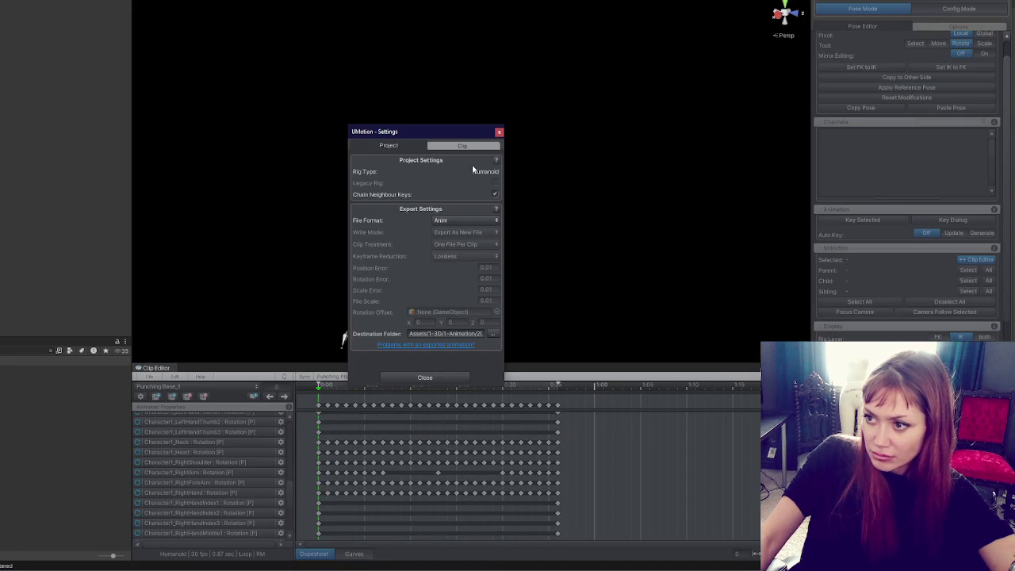
click(435, 149)
double_click(464, 172)
key(BackSpace)
key(BackSpace)
text(Arms)
key(Return)
click(423, 292)
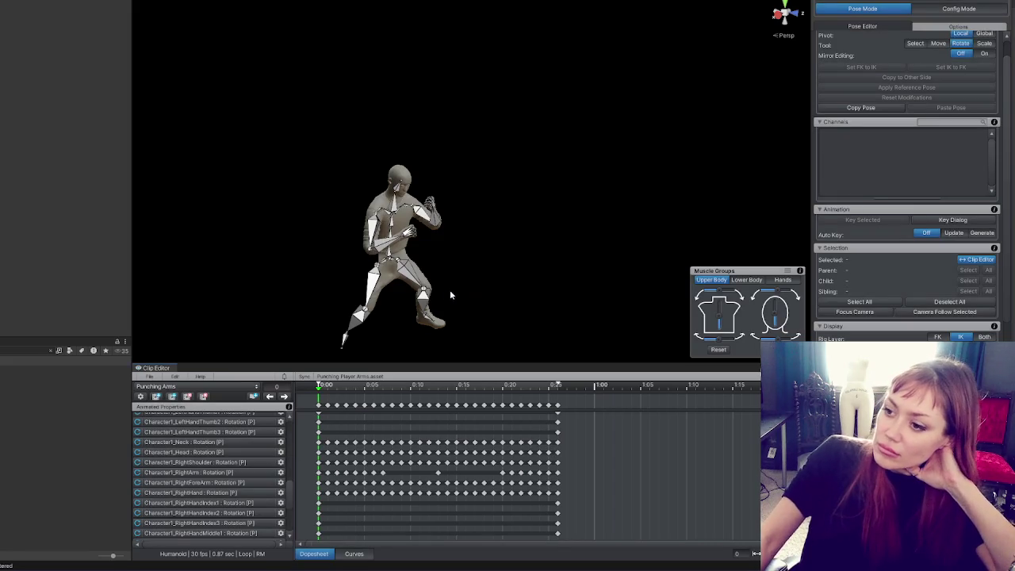
Export the current clip as an animation file.
click(143, 376)
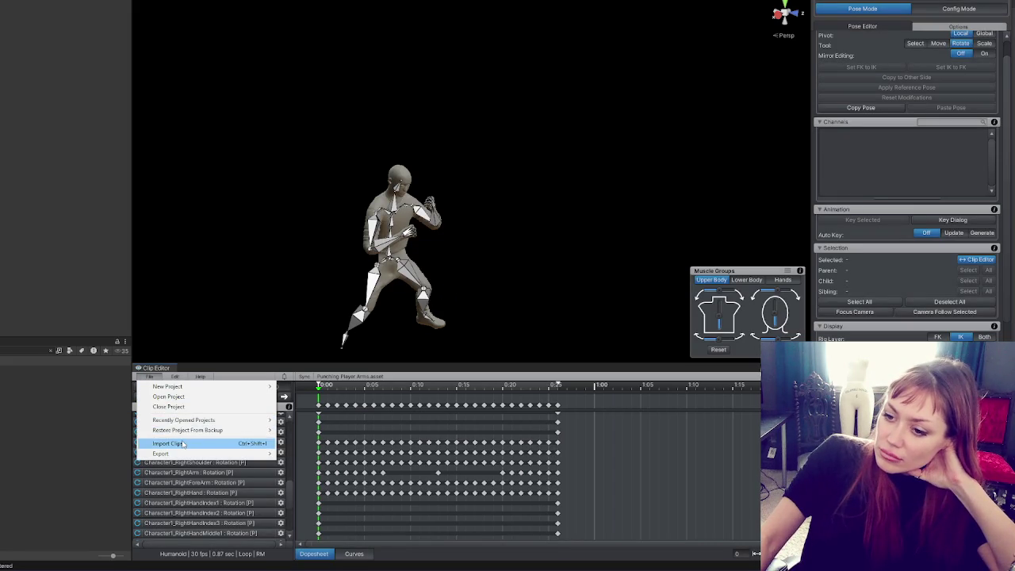
mouse_move(185, 453)
click(314, 455)
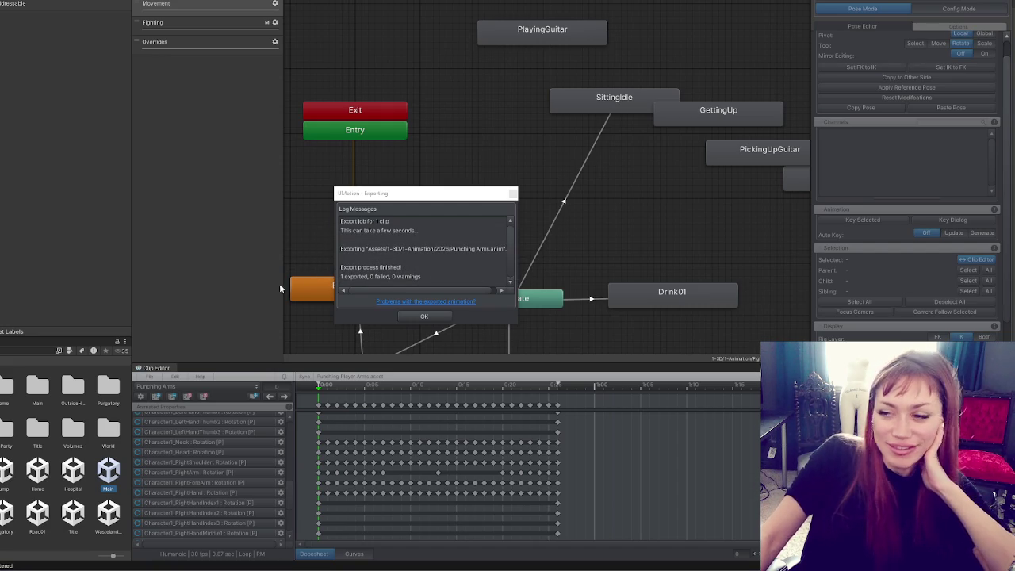
Dismiss the finished export log for Punching Arms.anim.
click(419, 316)
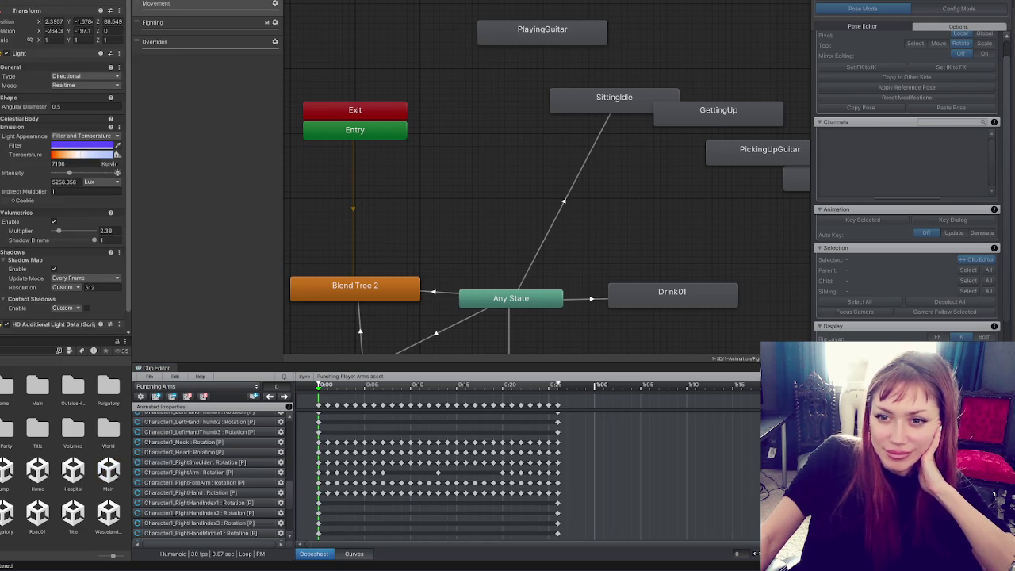
Add a Punching Arms state to the Player Arms Animator below Punching.
click(80, 93)
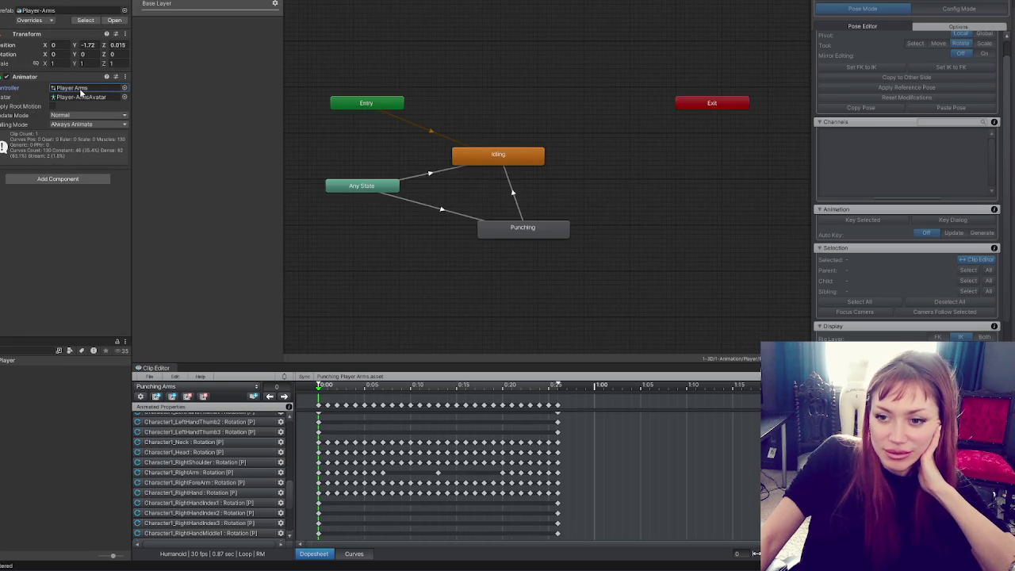
click(80, 97)
click(84, 88)
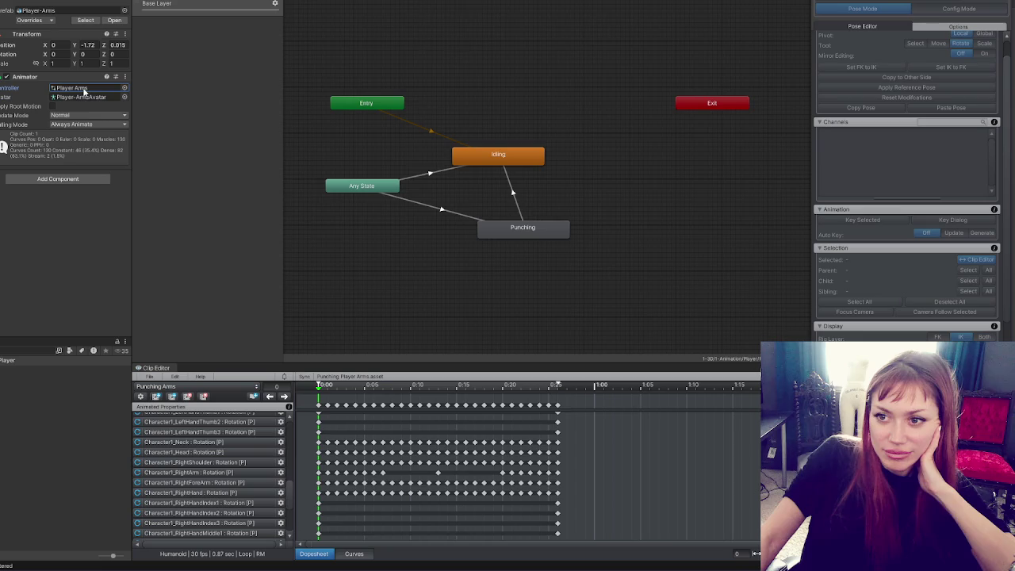
click(491, 161)
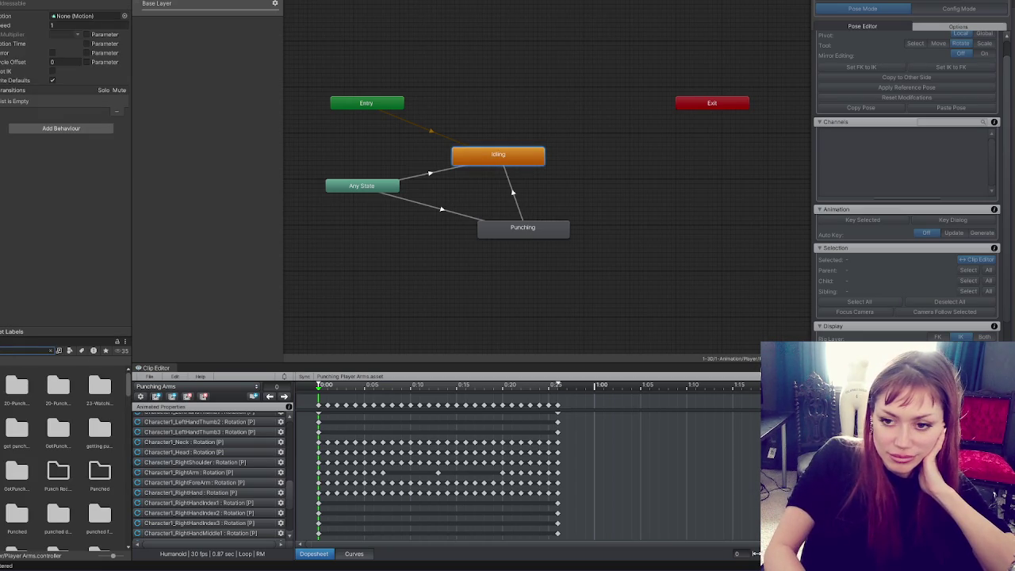
scroll(64, 460, down, 3)
scroll(63, 459, down, 3)
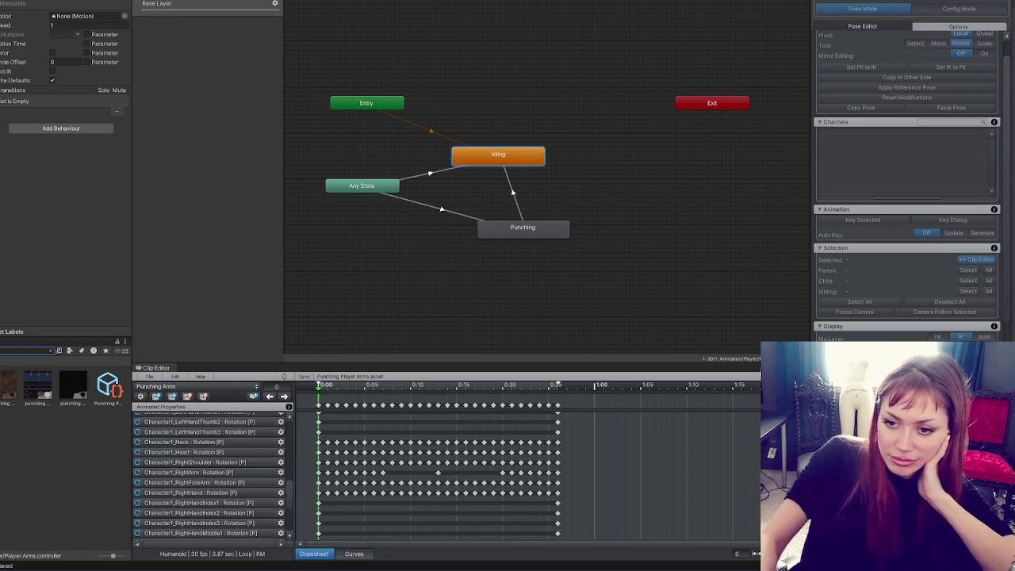
mouse_move(73, 388)
mouse_down()
mouse_move(437, 315)
mouse_move(503, 279)
mouse_up()
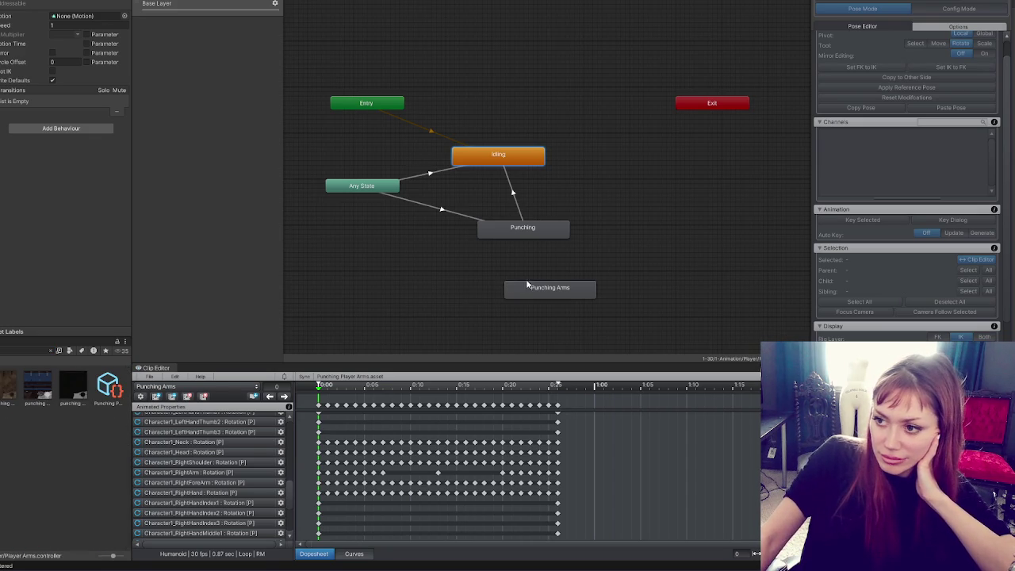
Connect Any State to Punching Arms and delete the old Punching state.
right_click(398, 192)
click(429, 193)
click(539, 287)
click(518, 231)
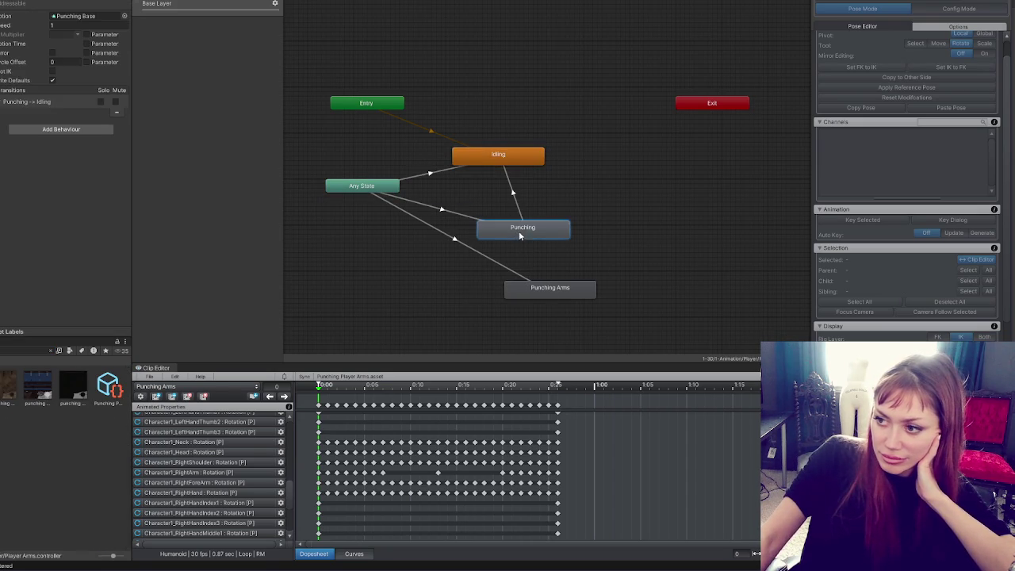
key(Delete)
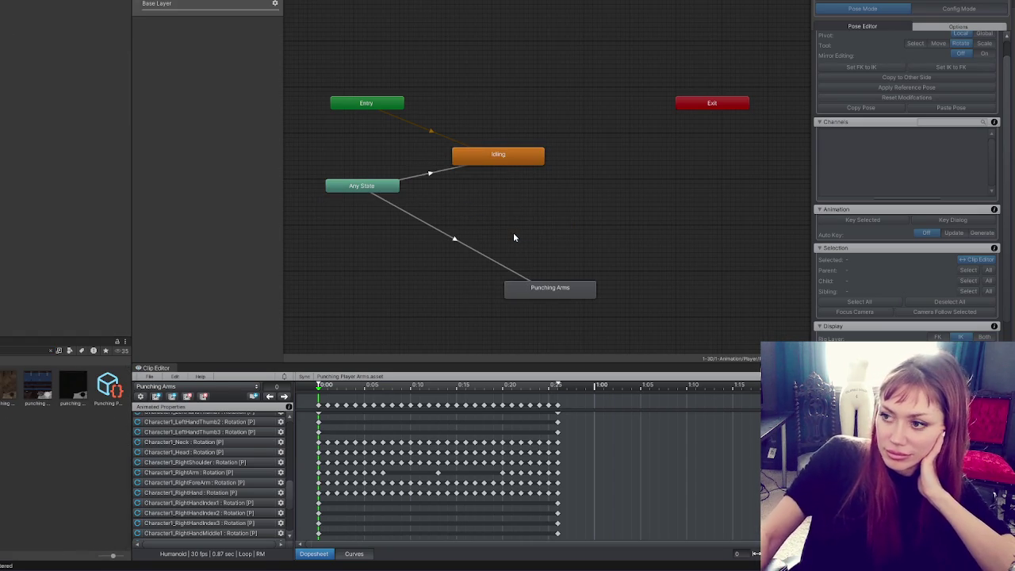
Transition Punching Arms back to Idling and give the Any State transition a Punching condition.
right_click(539, 297)
click(571, 295)
click(498, 155)
click(454, 237)
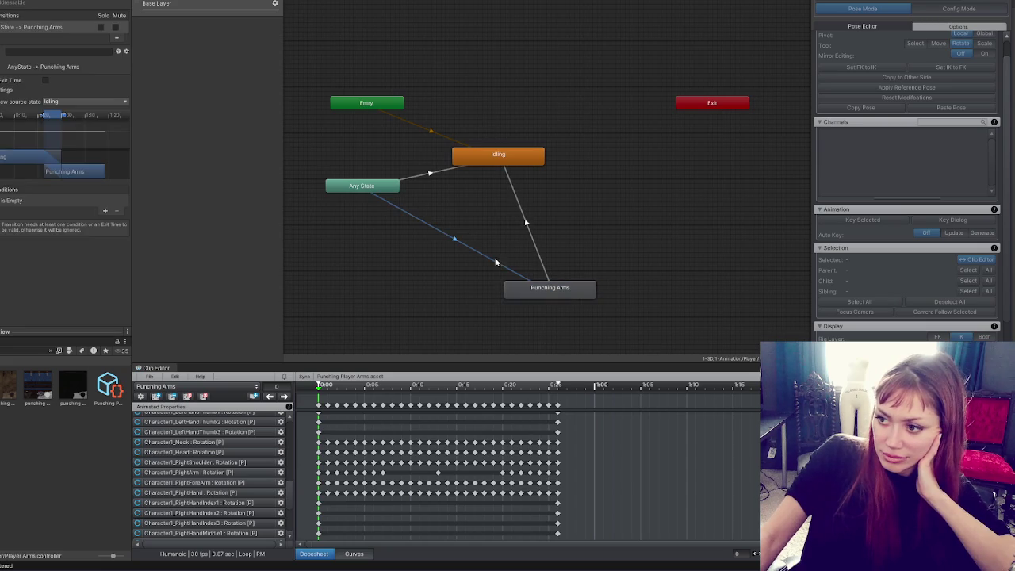
drag(51, 117, 8, 119)
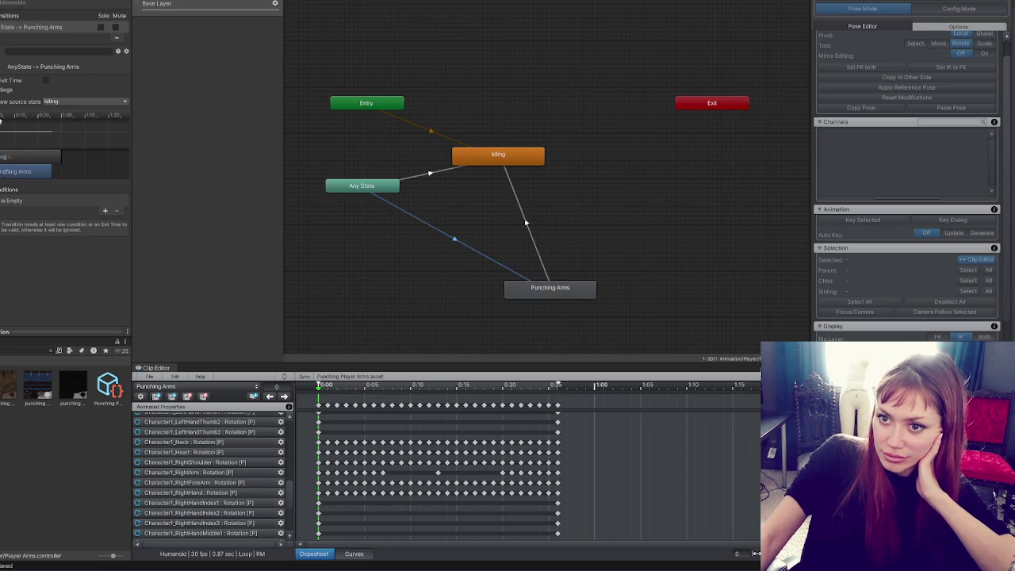
click(105, 210)
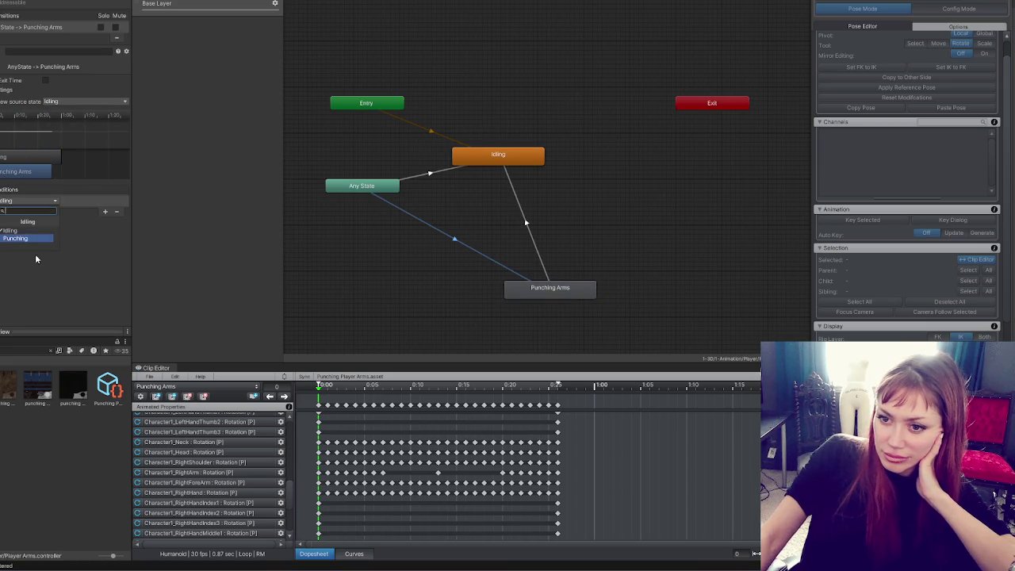
click(542, 268)
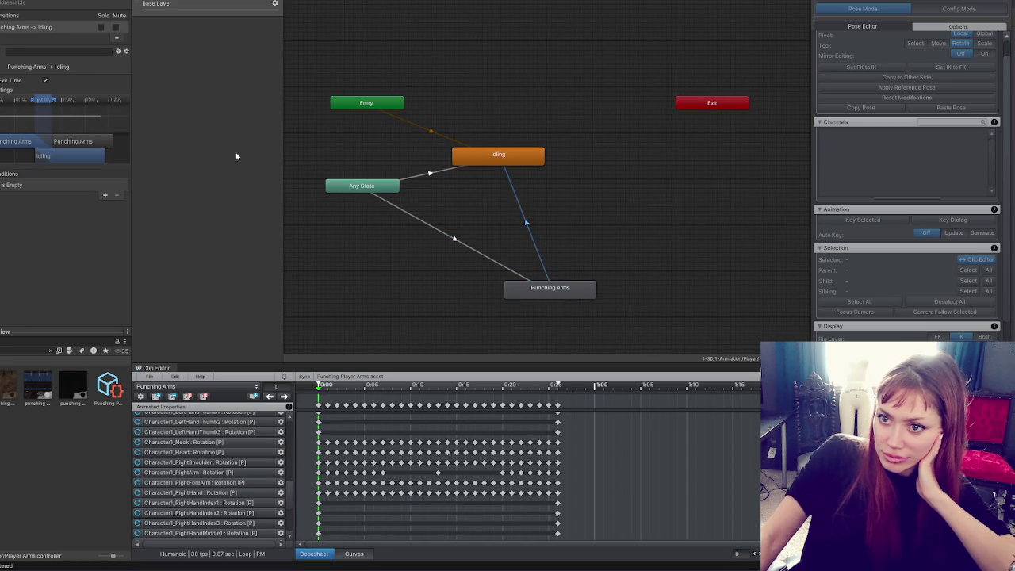
Untick Loop Time on the Punching Arms clip and bake root rotation and positions.
click(548, 294)
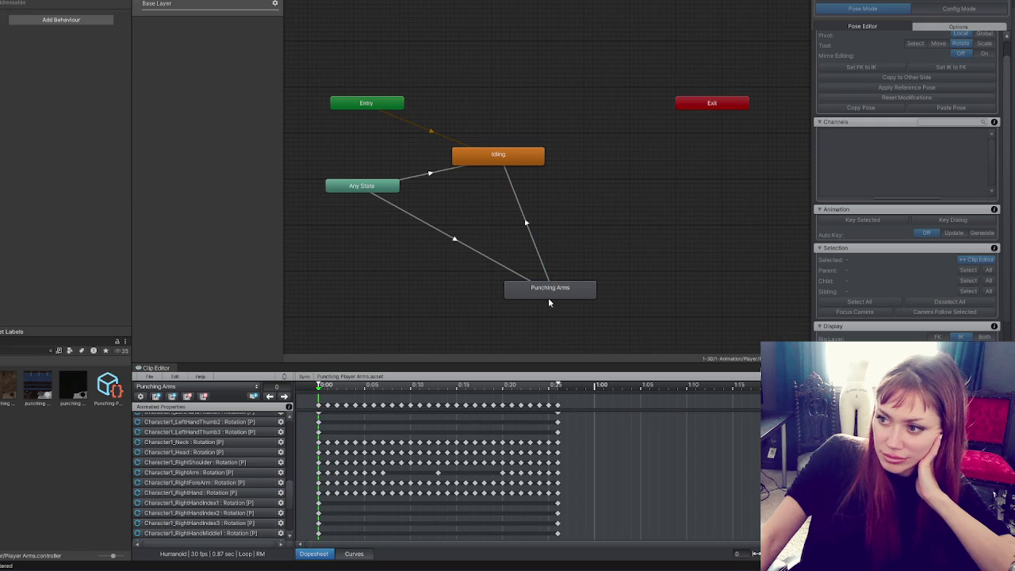
double_click(552, 296)
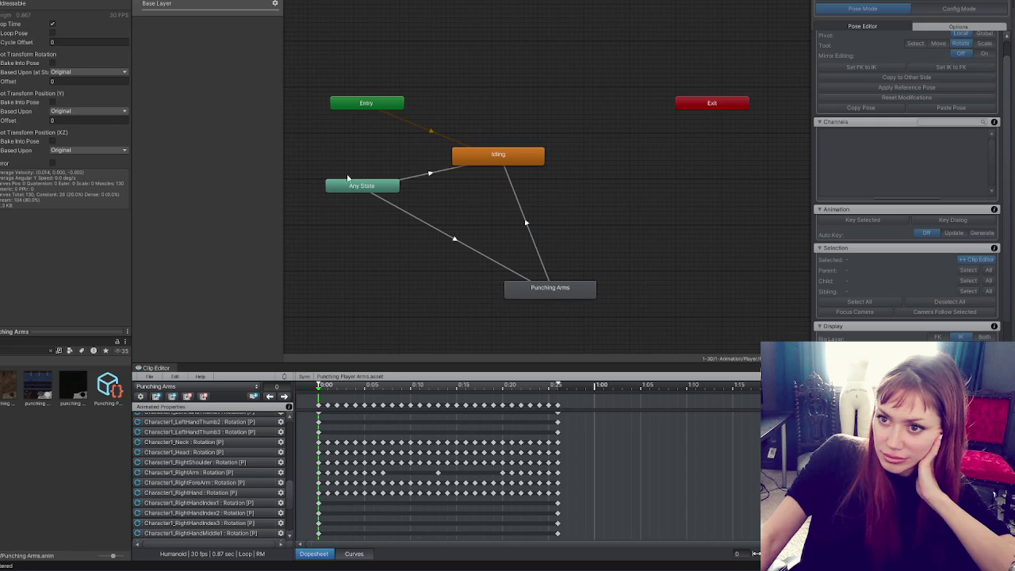
click(53, 24)
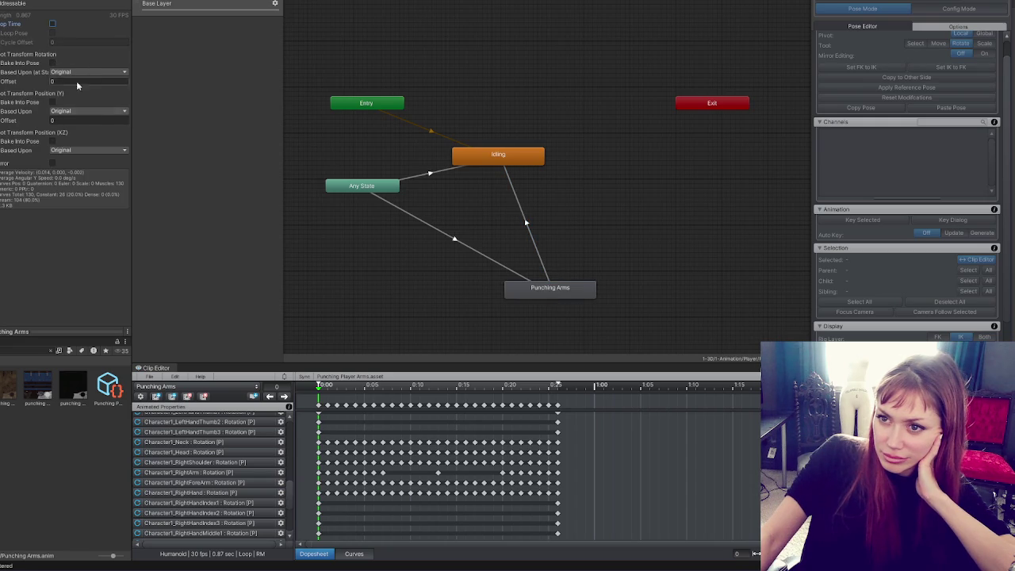
click(52, 141)
click(53, 103)
click(53, 63)
Pick the Title scene to run the game.
click(443, 297)
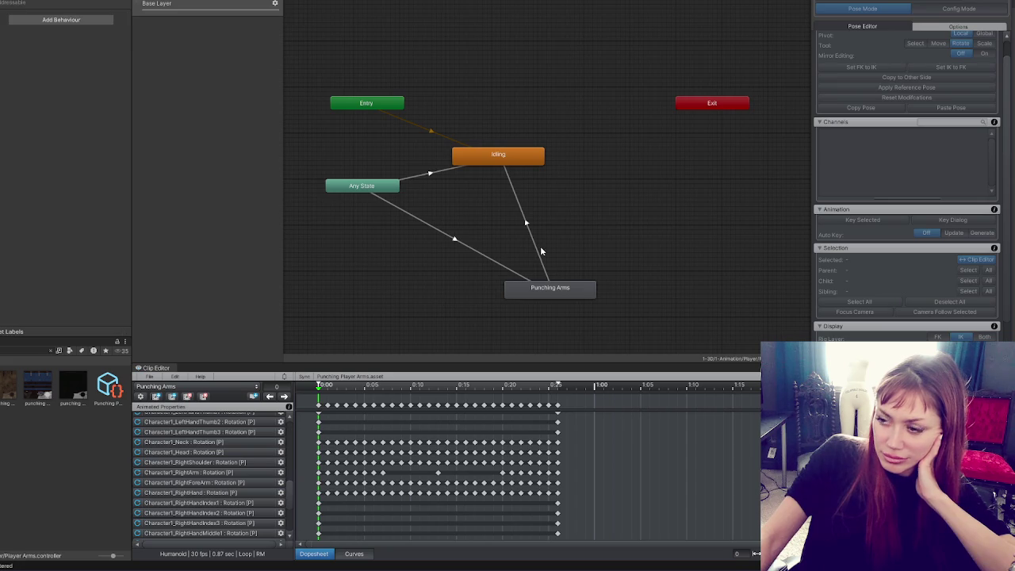
right_click(531, 253)
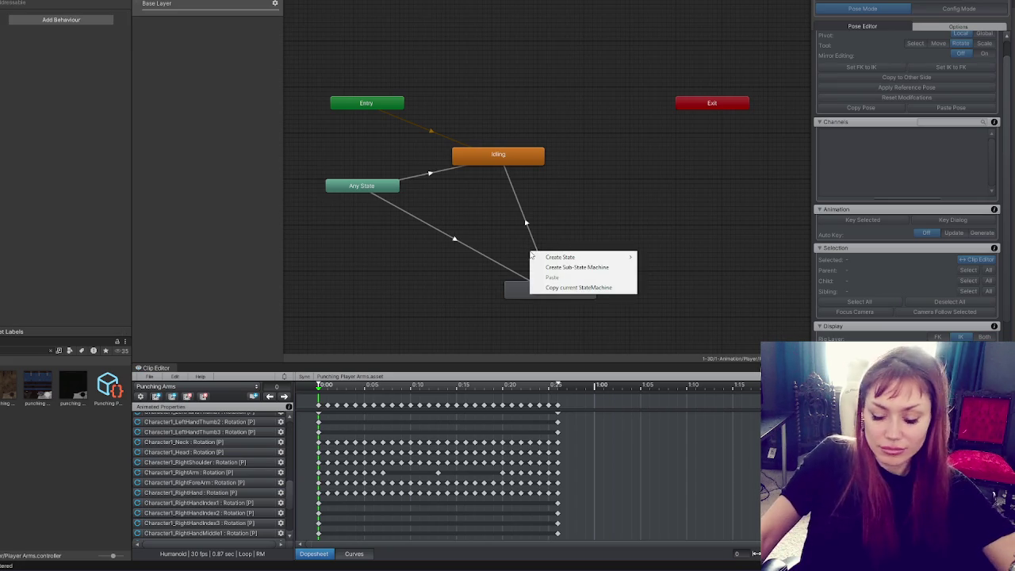
click(524, 251)
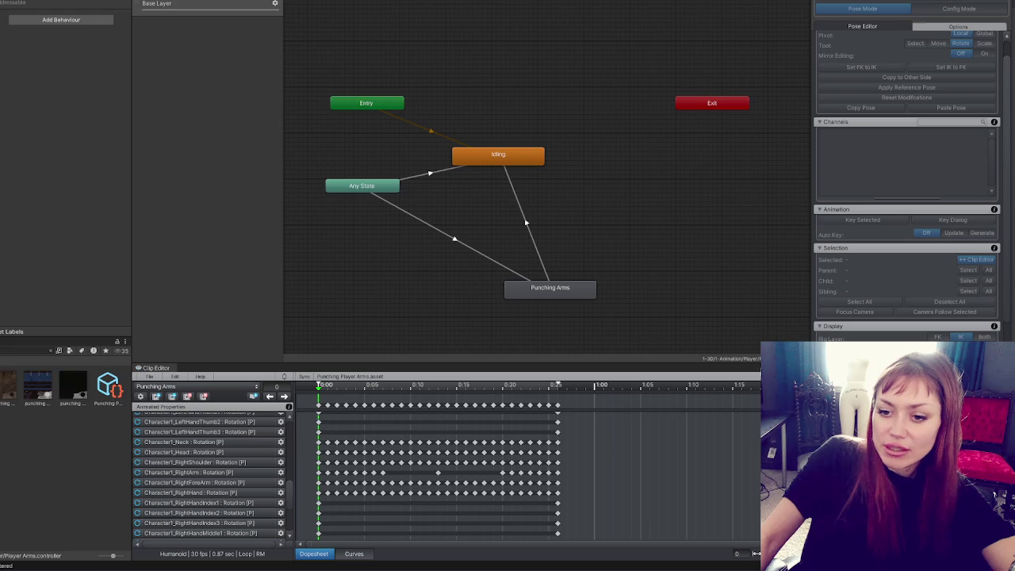
click(73, 508)
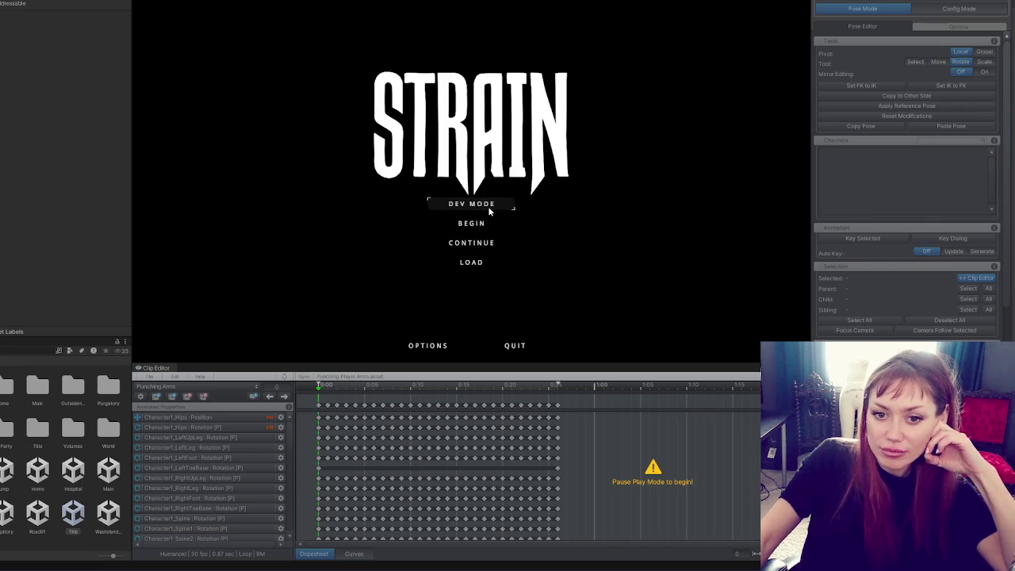
Choose Dev Mode on the STRAIN title menu to load the yard.
click(485, 204)
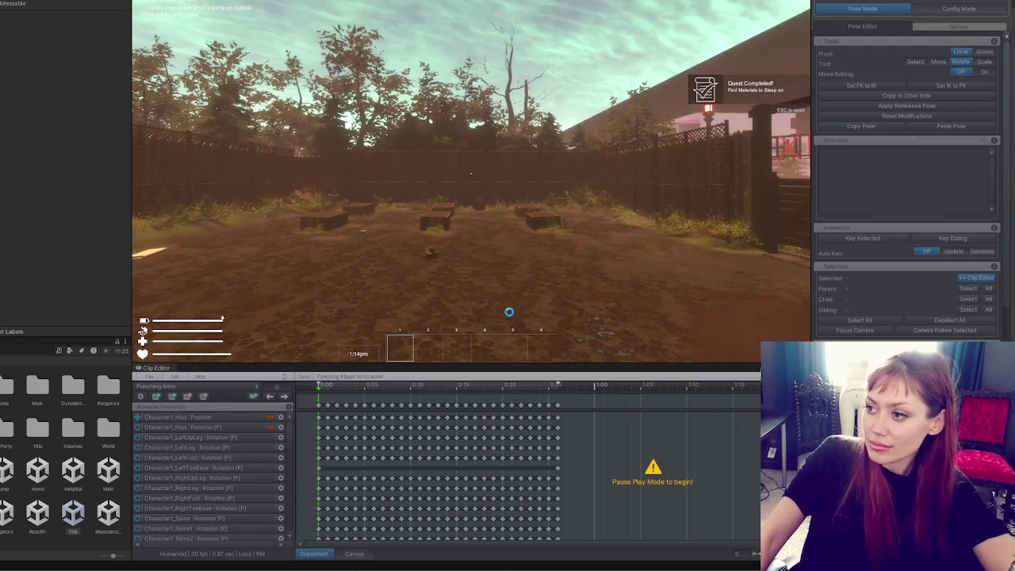
Throw dozens of punches around the yard, looking at ground, fence and trees, then switch to YouTube.
click(470, 173)
click(470, 173)
click(470, 173)
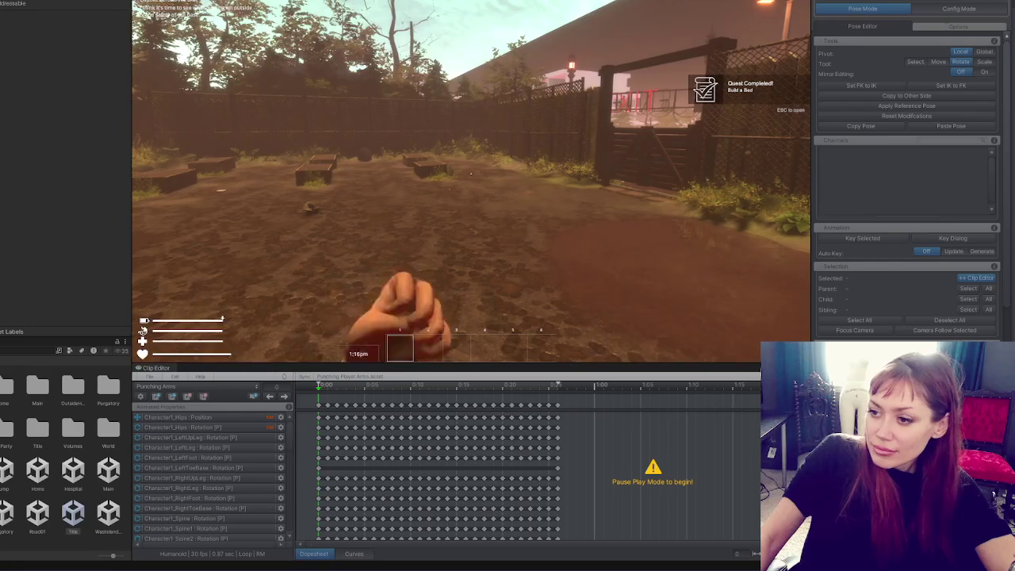
click(470, 173)
click(470, 173)
click(470, 173)
click(470, 173)
click(470, 173)
click(471, 173)
click(470, 173)
click(470, 173)
click(470, 172)
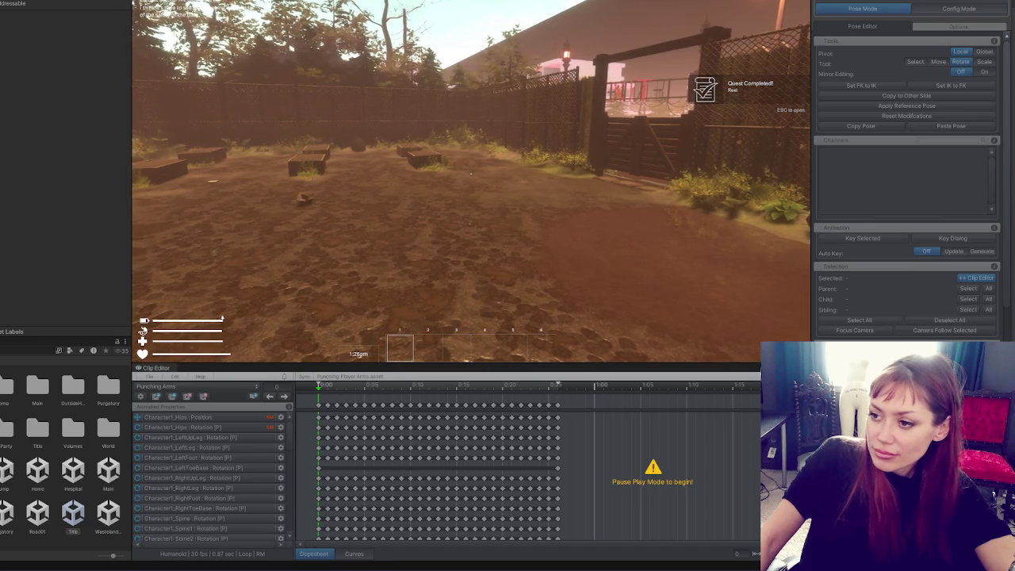
click(470, 173)
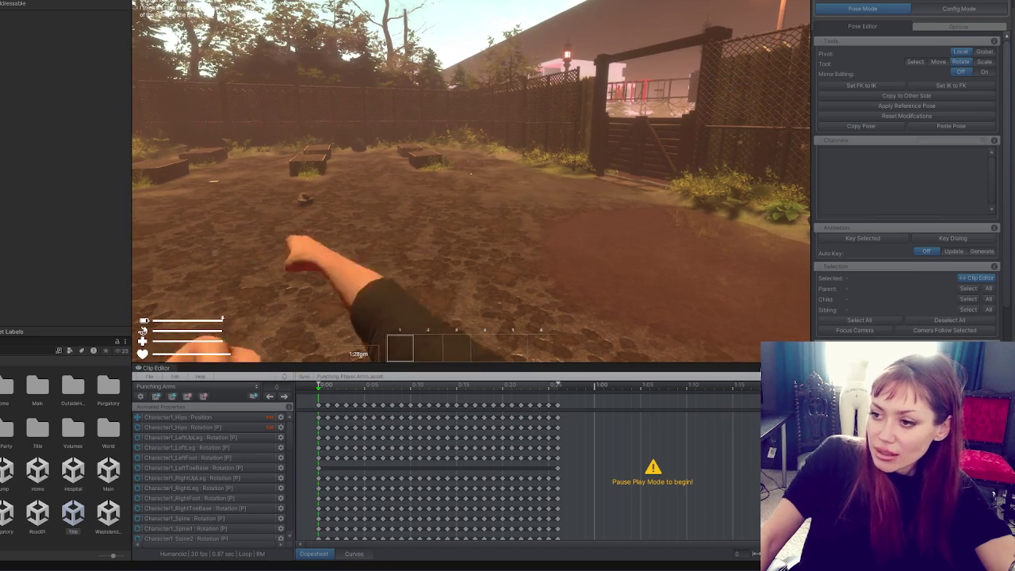
click(471, 173)
click(470, 173)
click(470, 173)
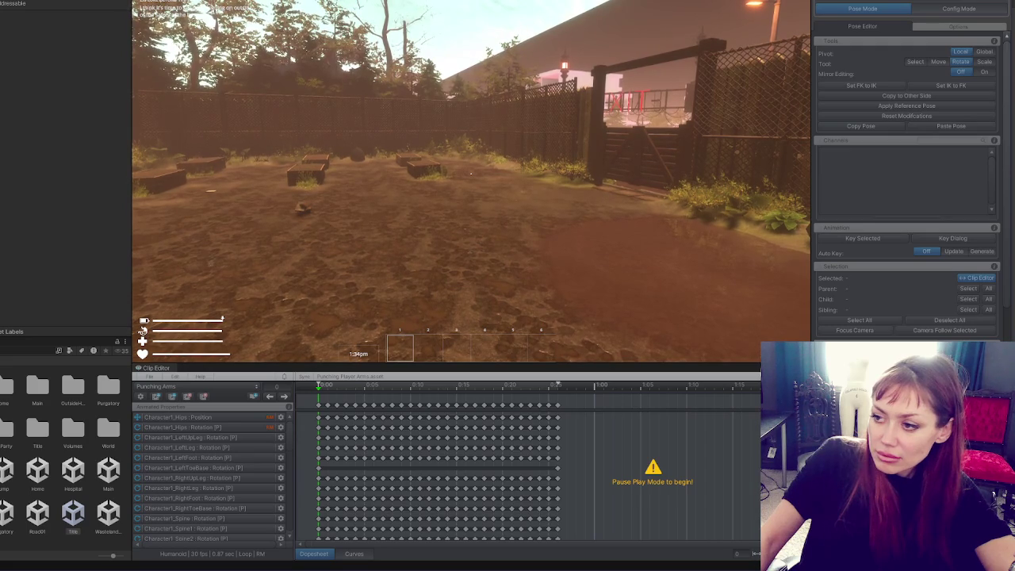
click(470, 172)
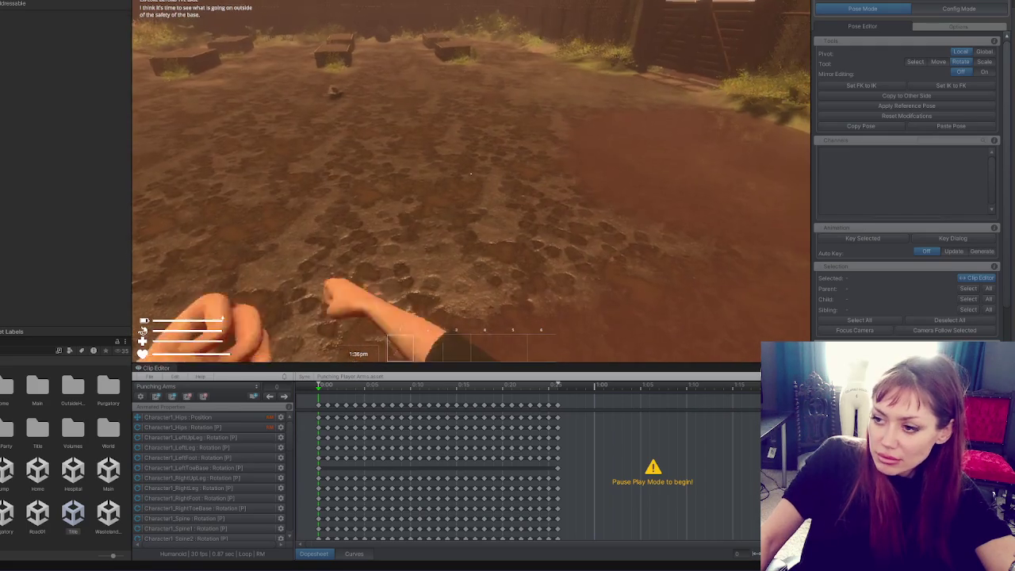
click(470, 172)
click(470, 173)
click(470, 173)
click(470, 173)
click(470, 173)
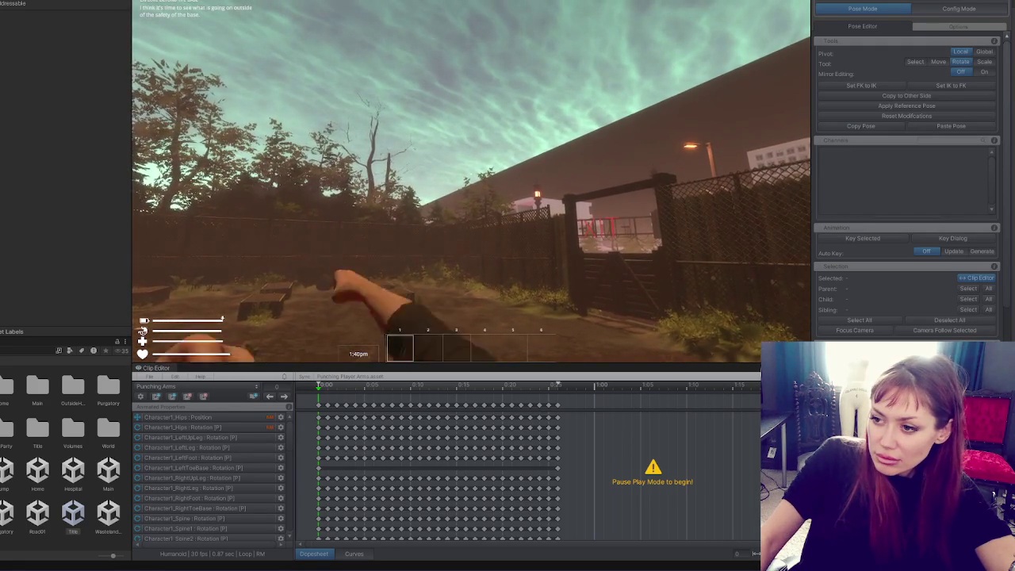
click(470, 173)
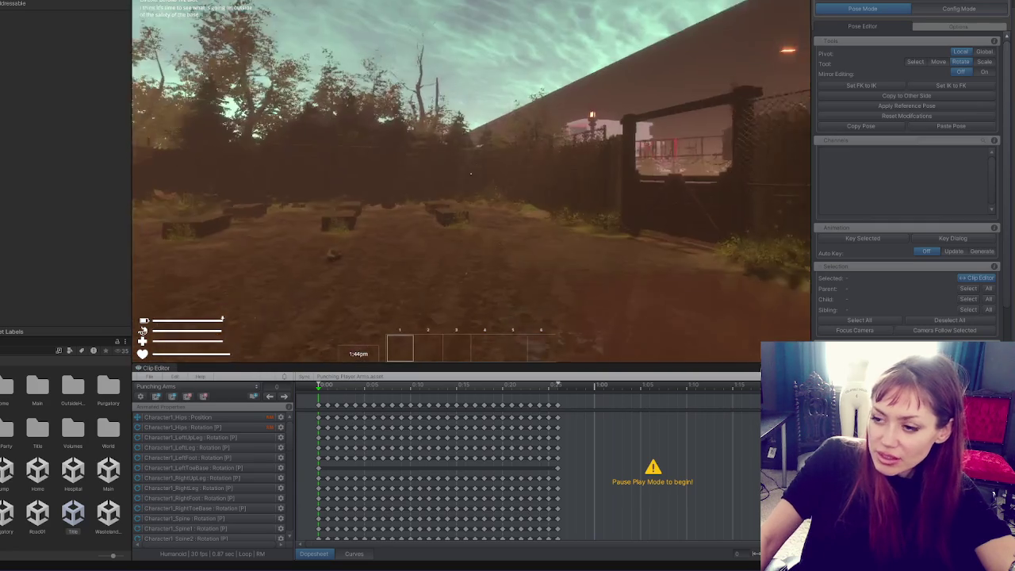
click(470, 172)
click(470, 172)
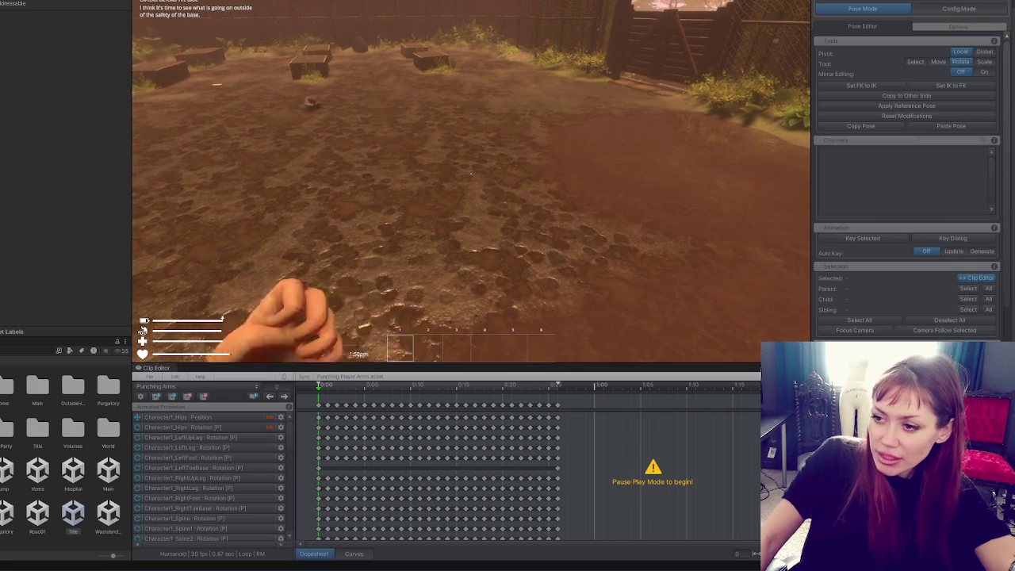
click(471, 173)
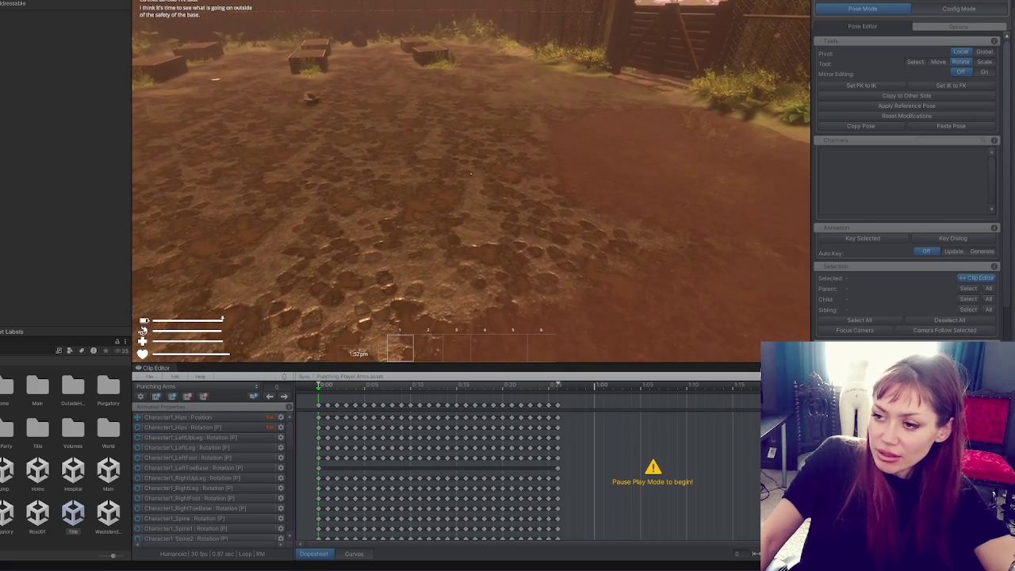
click(470, 173)
click(470, 173)
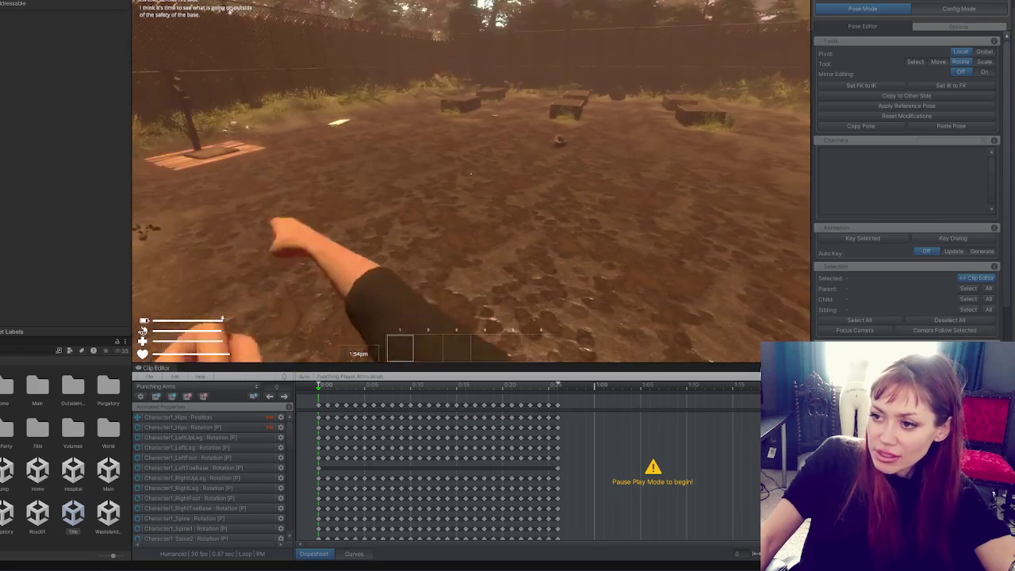
click(468, 175)
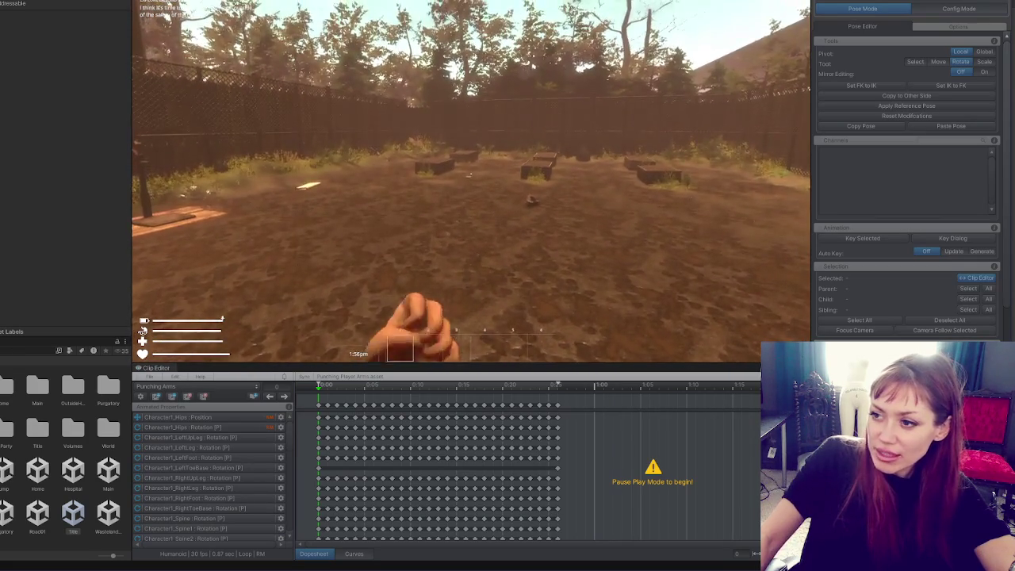
click(468, 175)
click(469, 176)
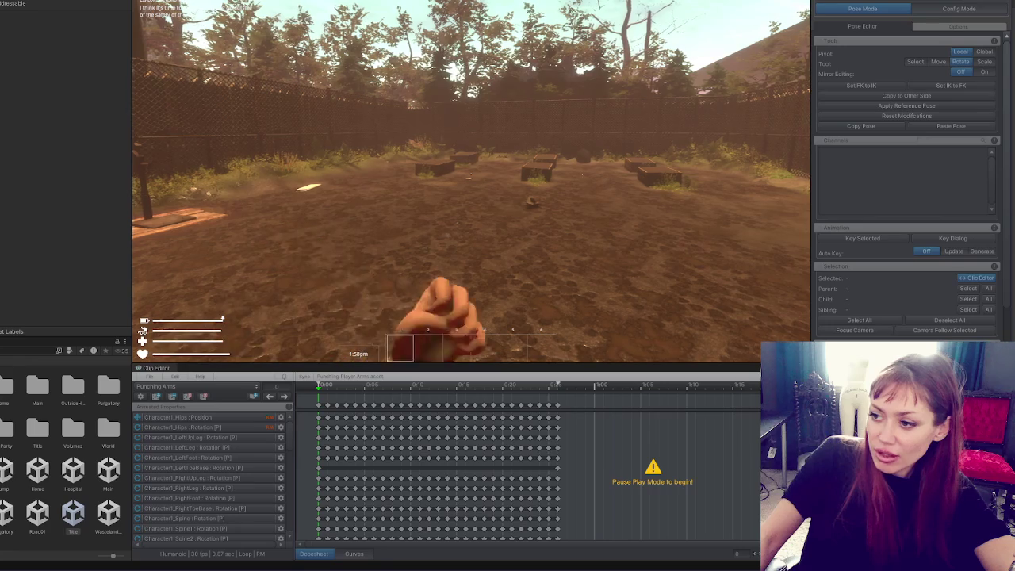
click(470, 174)
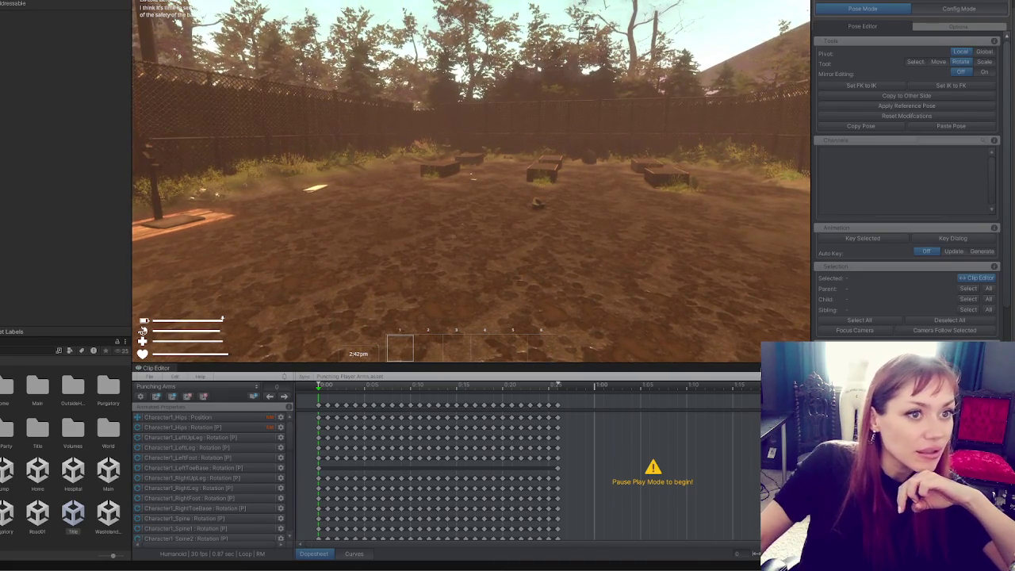
key(alt+Tab)
Skip the Indiana Jones walkthrough from 2:10:39 ahead to around 5:18:47.
click(323, 337)
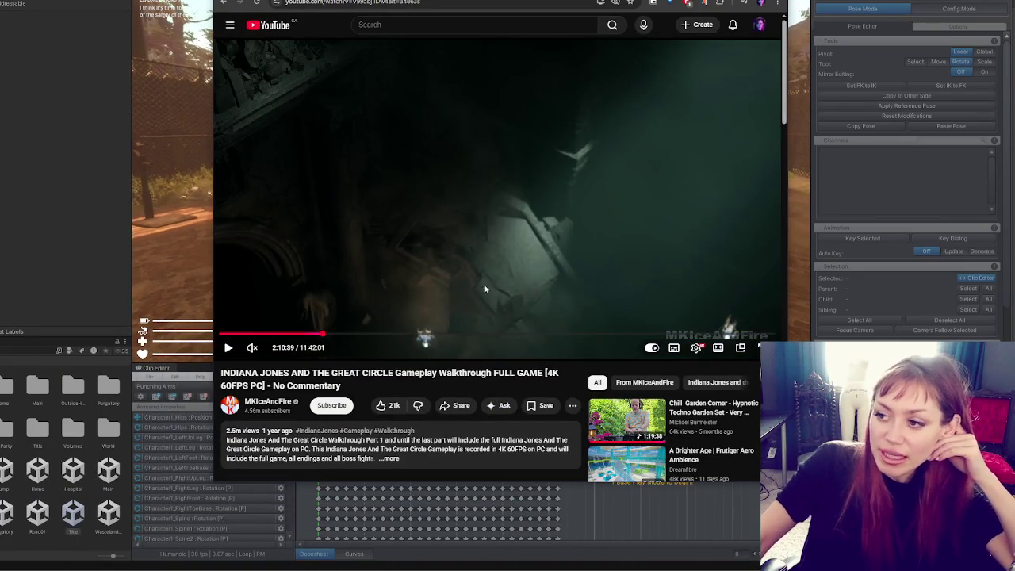
click(332, 335)
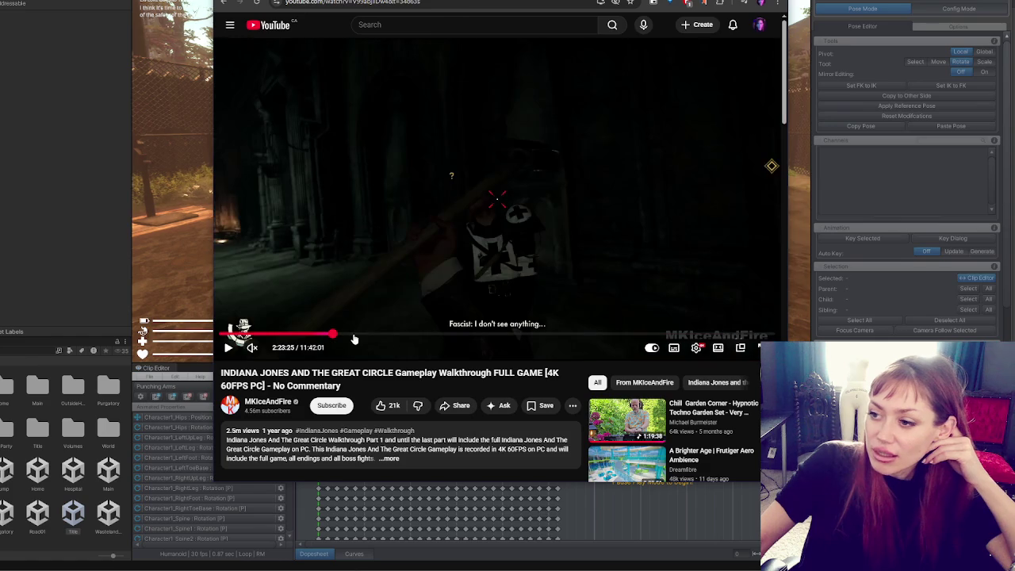
click(354, 339)
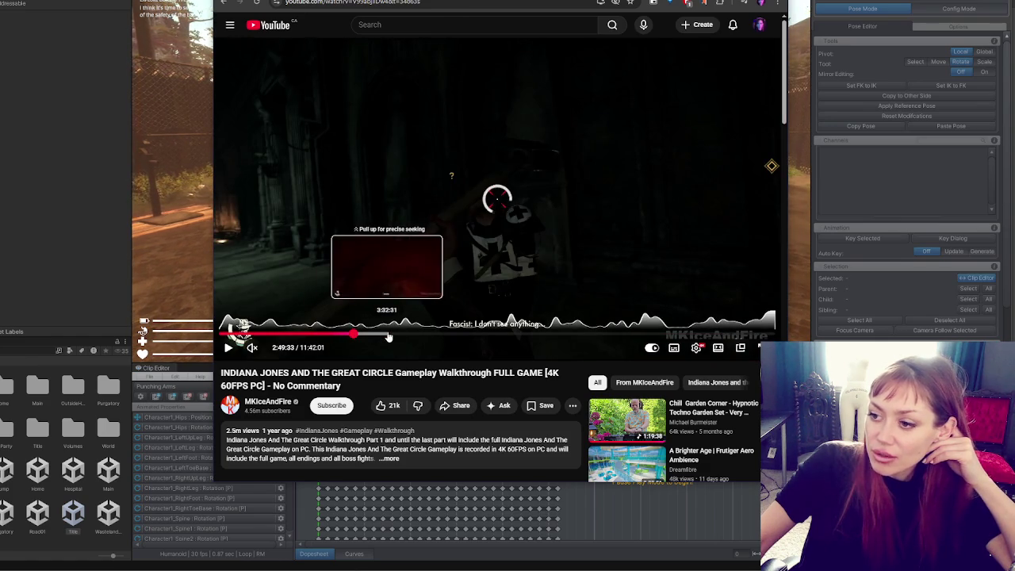
click(472, 337)
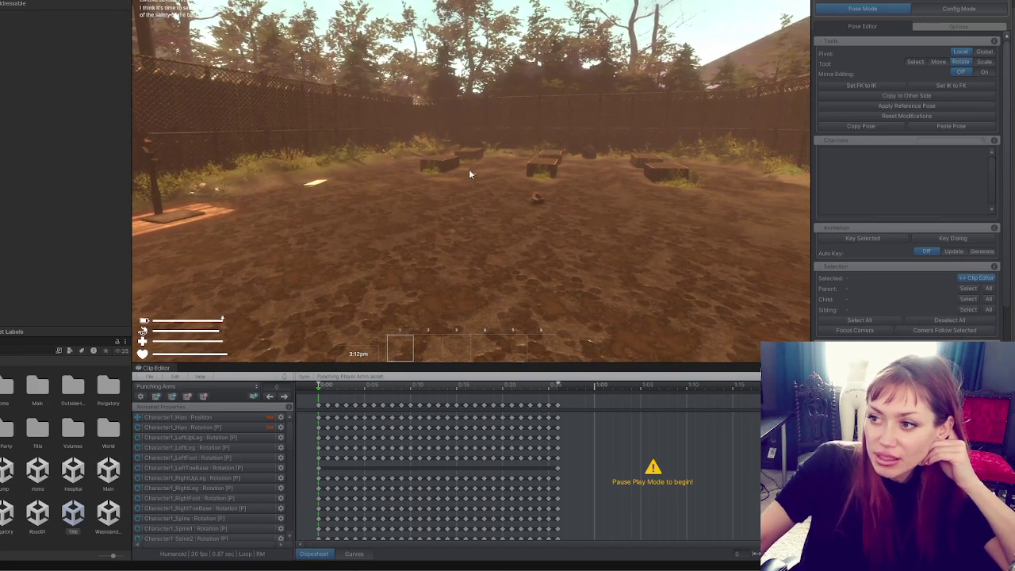
Focus the Game view and throw two punches with the first-person arms.
click(470, 172)
click(470, 173)
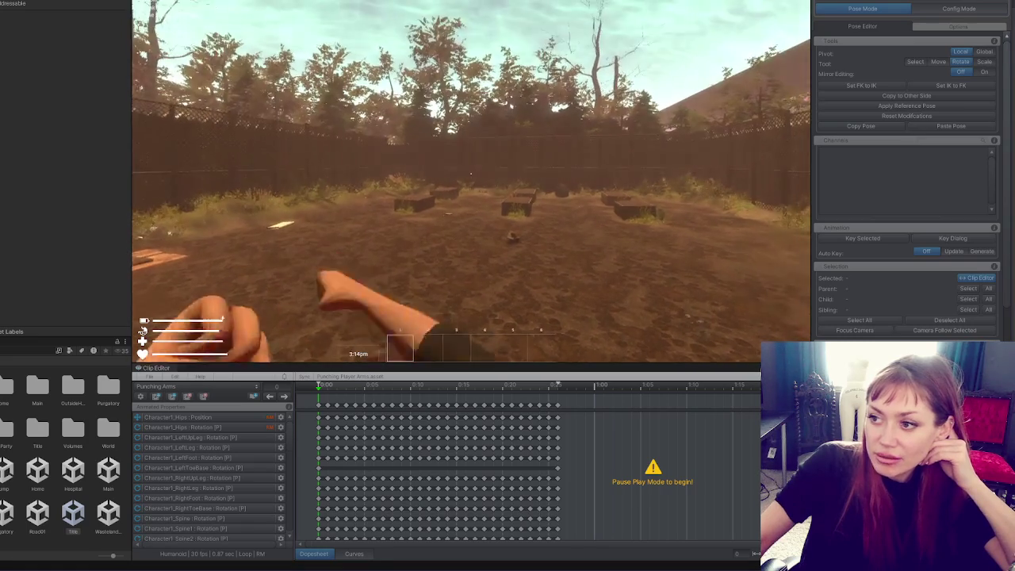
click(470, 172)
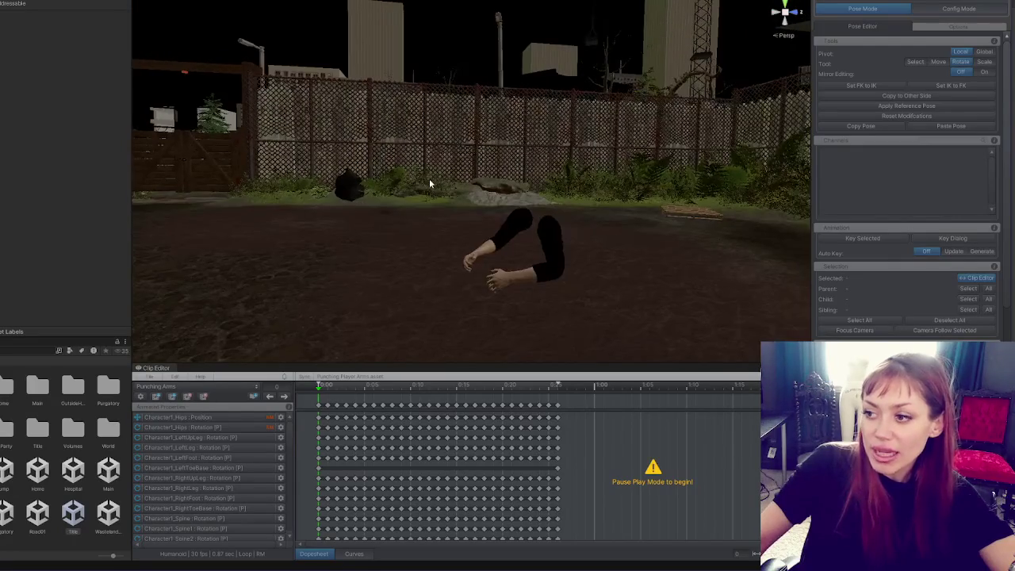
Pull the scene camera back and dock the Game view beside the Scene view.
mouse_move(432, 181)
mouse_down()
mouse_move(456, 165)
mouse_move(444, 161)
mouse_up()
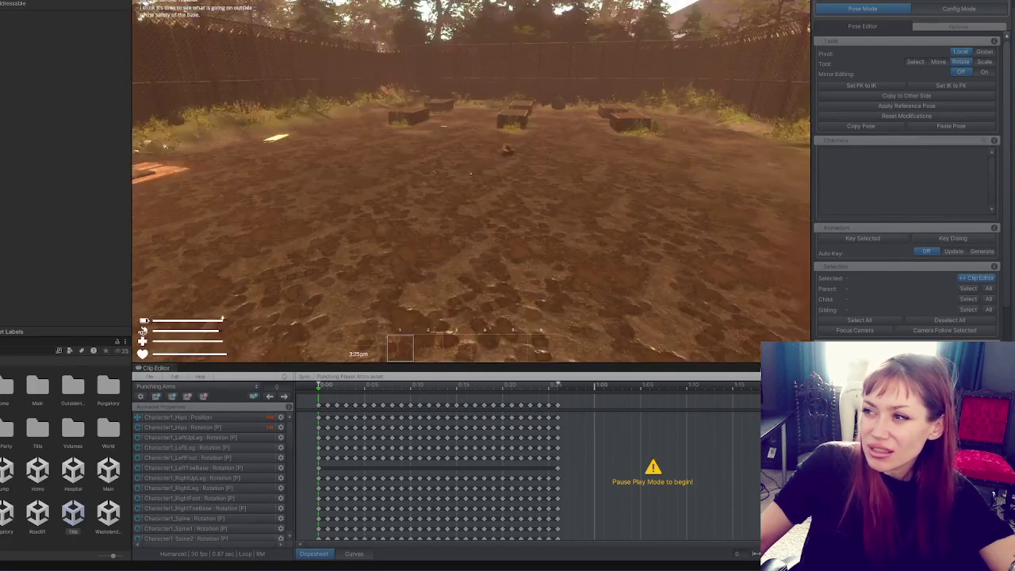
mouse_move(182, 2)
mouse_down()
mouse_move(706, 170)
mouse_move(594, 76)
mouse_up()
click(620, 59)
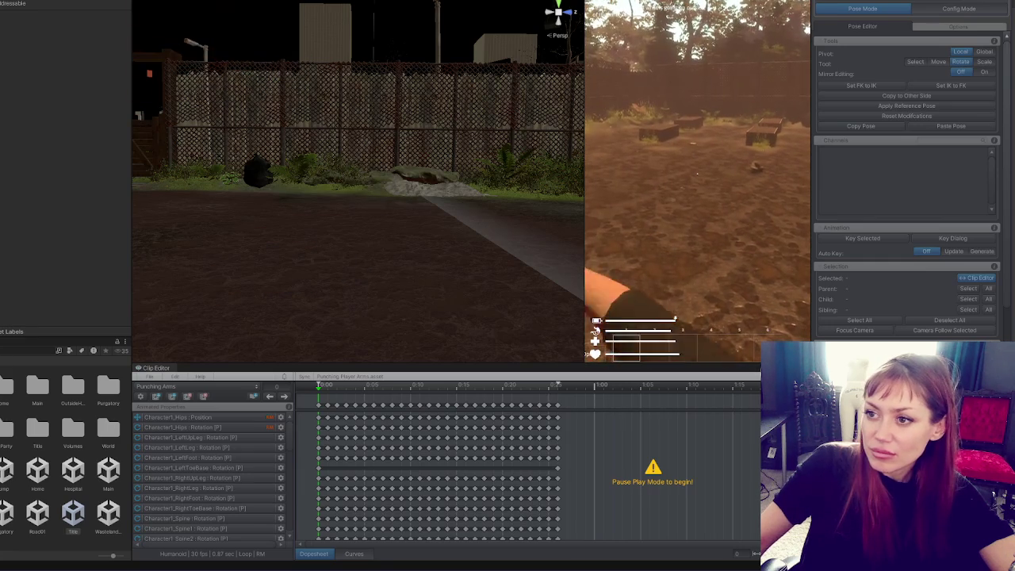
scroll(370, 234, down, 5)
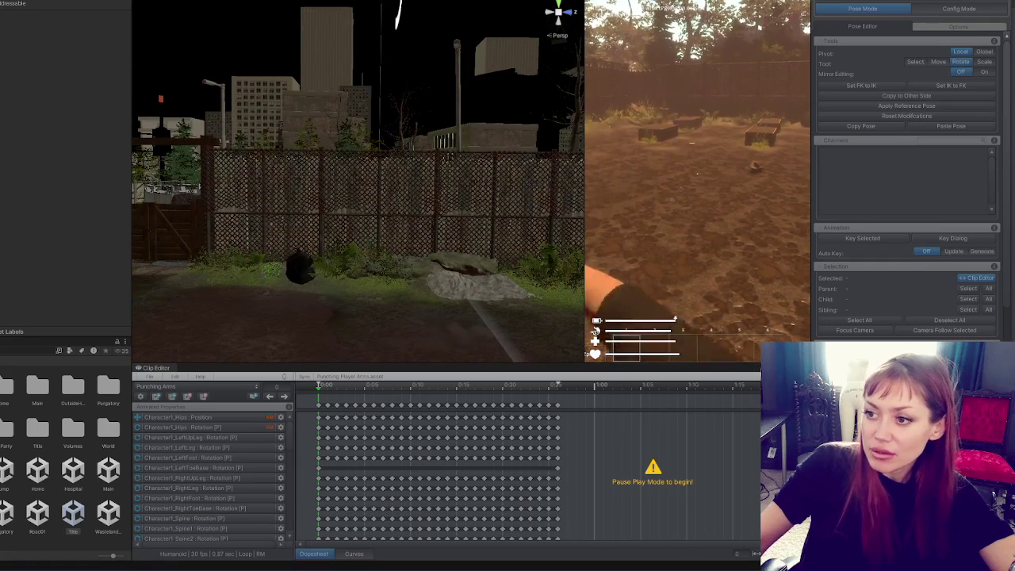
Throw seven punches while watching the arms in the Scene view, then select the arms mesh.
click(658, 187)
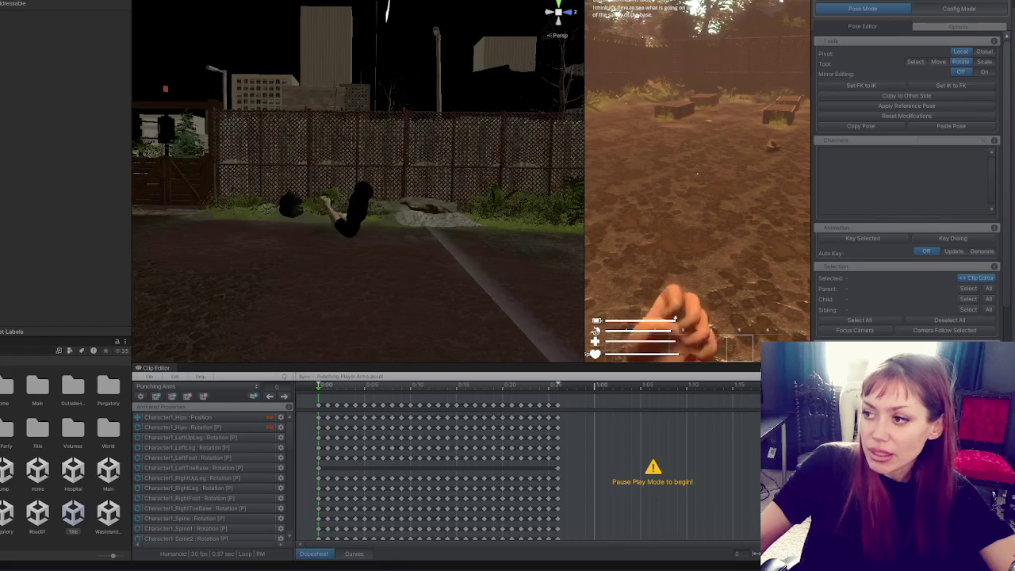
click(698, 180)
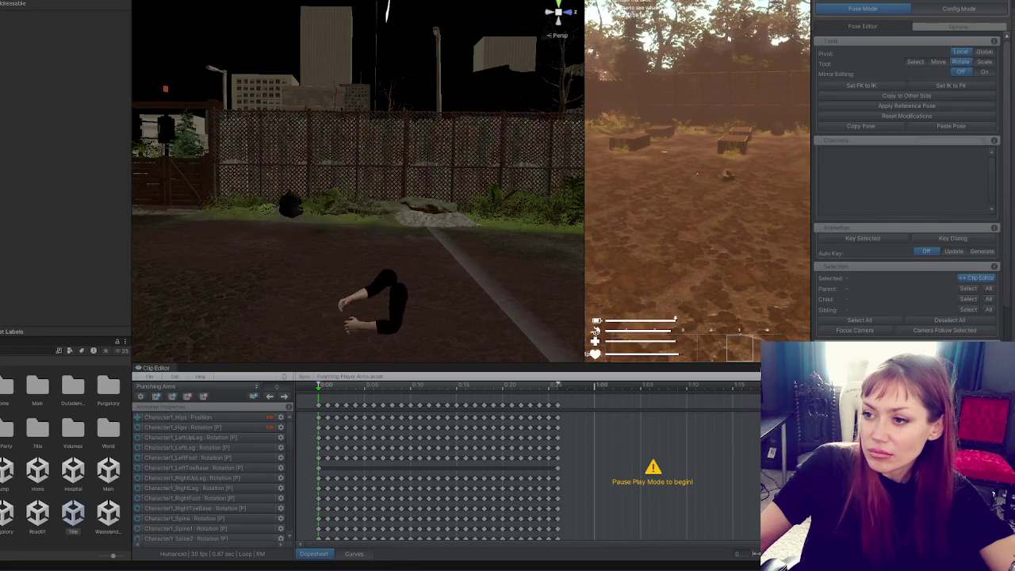
click(698, 181)
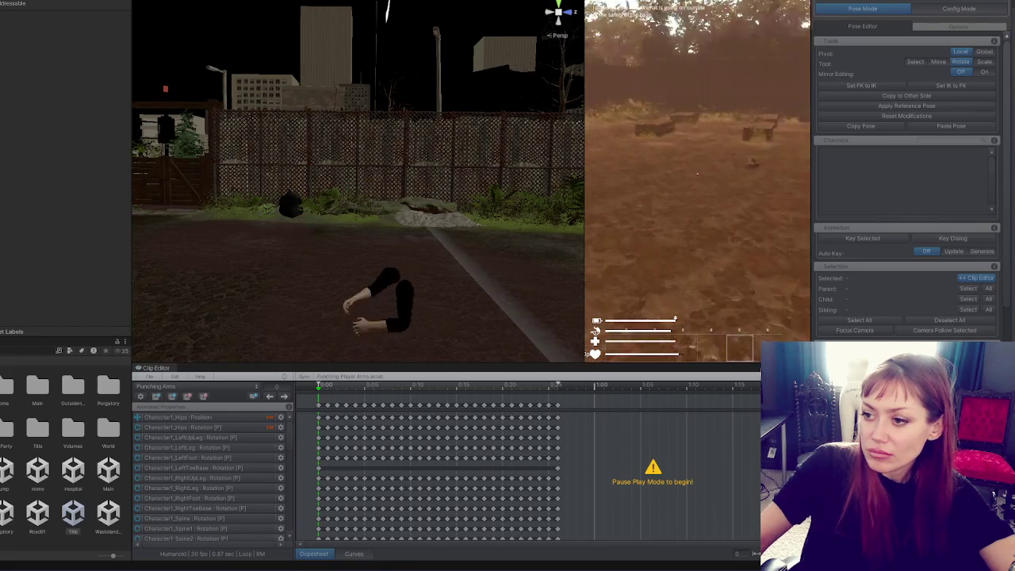
click(697, 181)
click(698, 181)
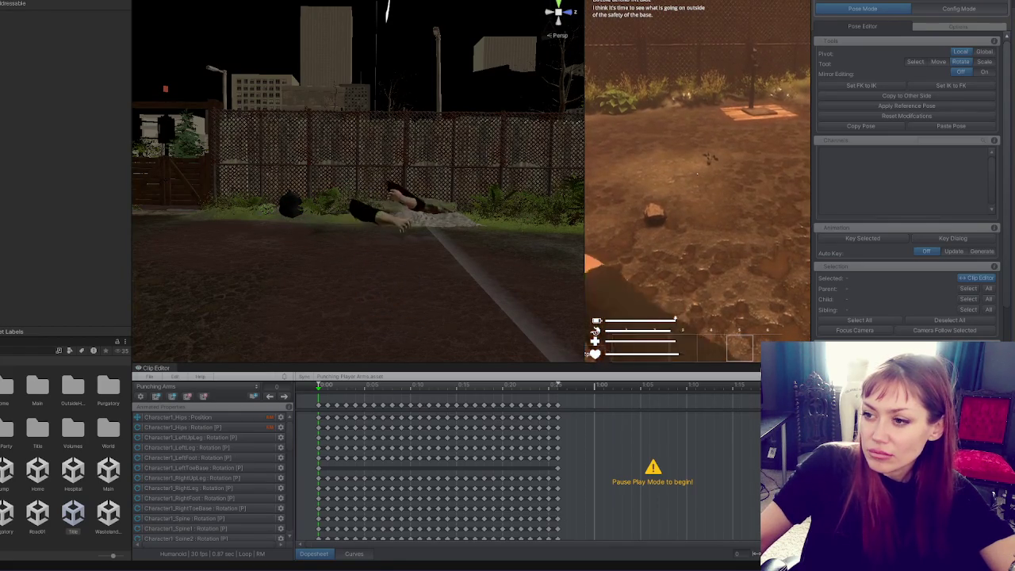
click(697, 181)
click(697, 181)
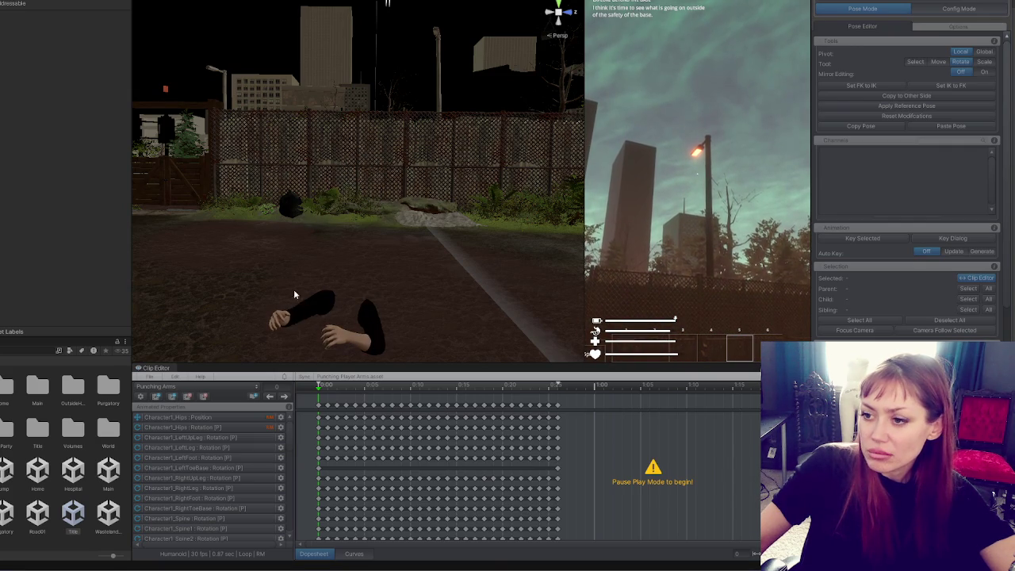
click(303, 310)
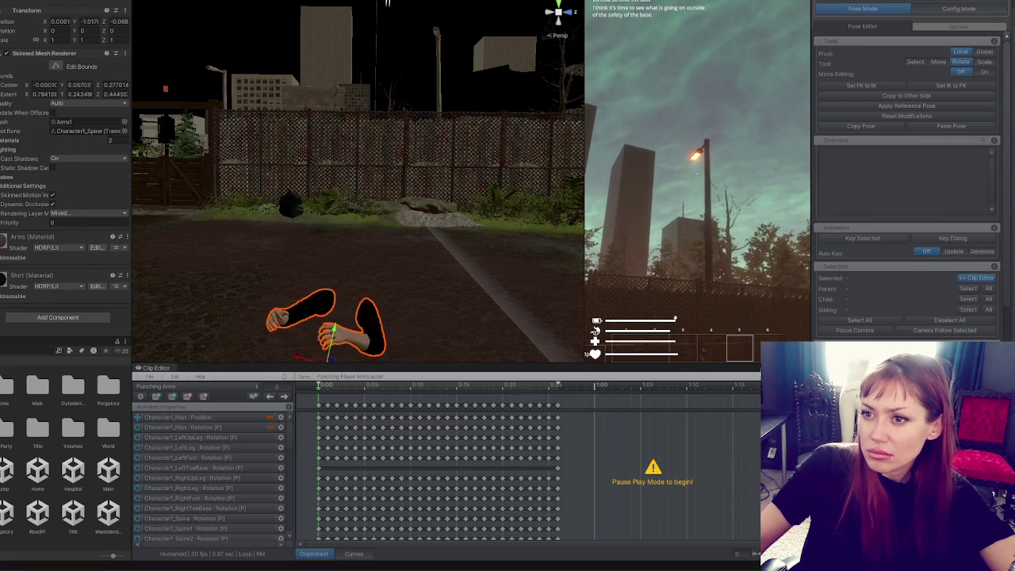
Select Player Arms, exit play mode with Ctrl+P, and enable UMotion Pose Mode.
click(304, 309)
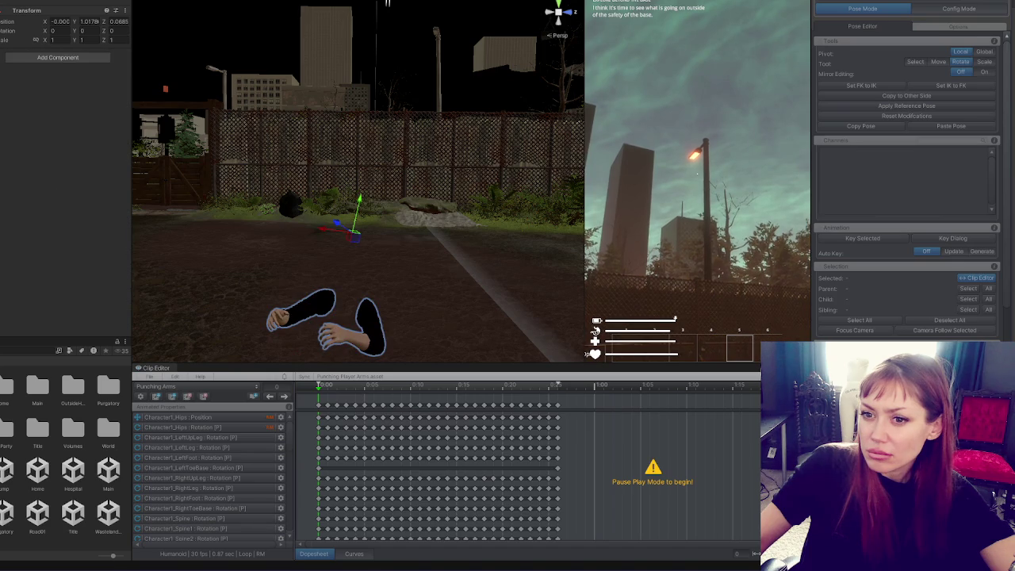
click(322, 335)
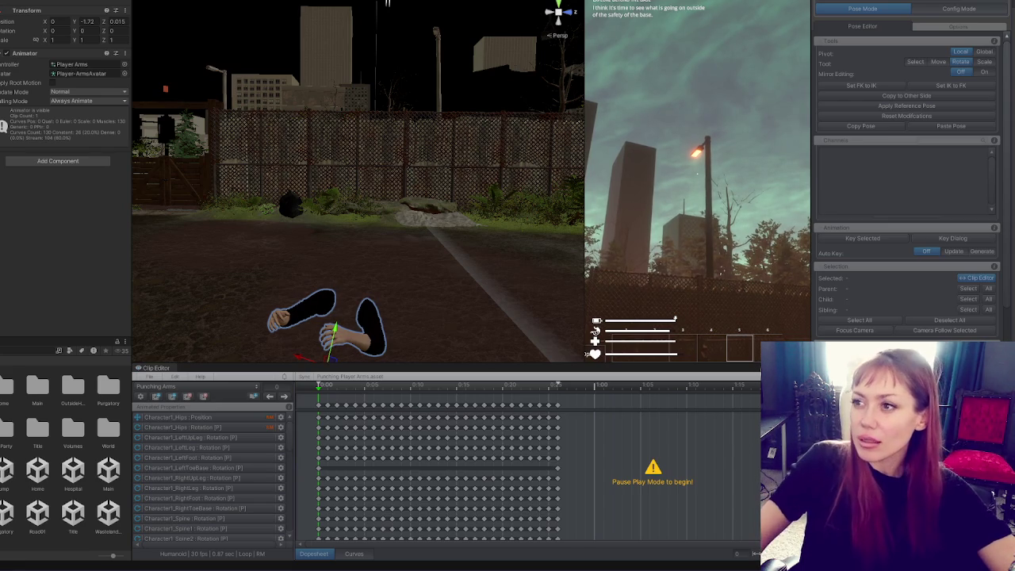
key(Escape)
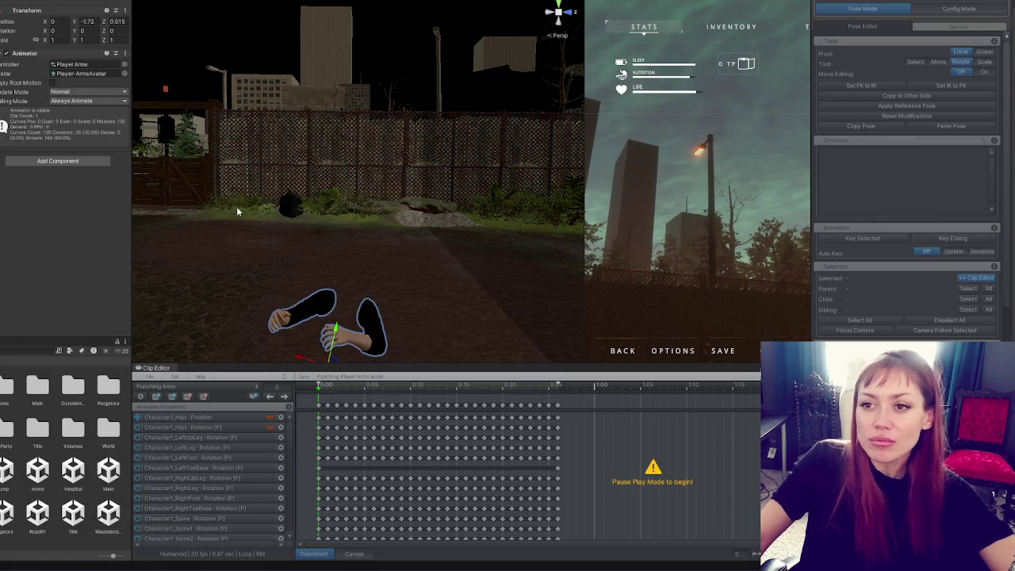
key(ctrl+p)
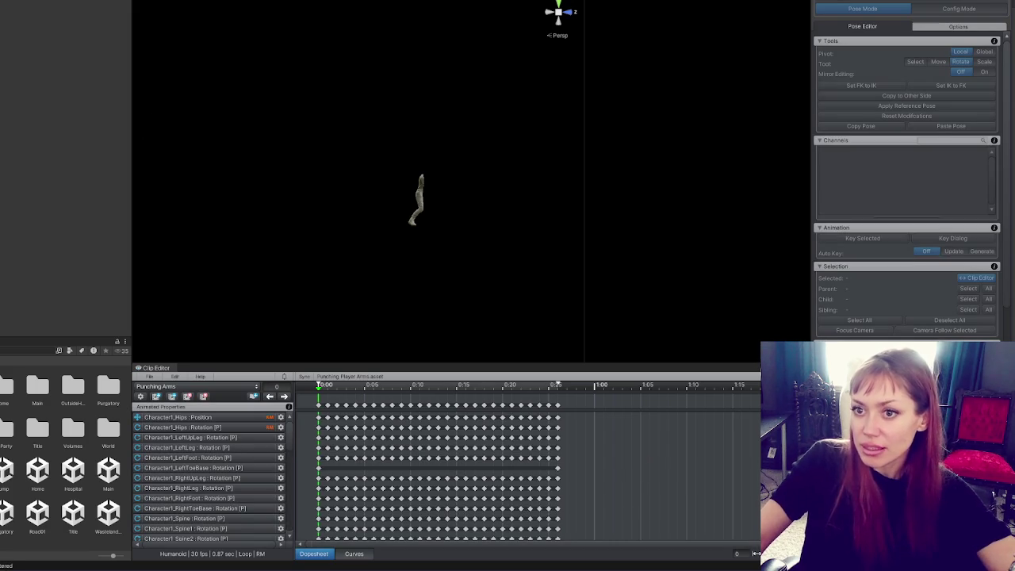
click(892, 6)
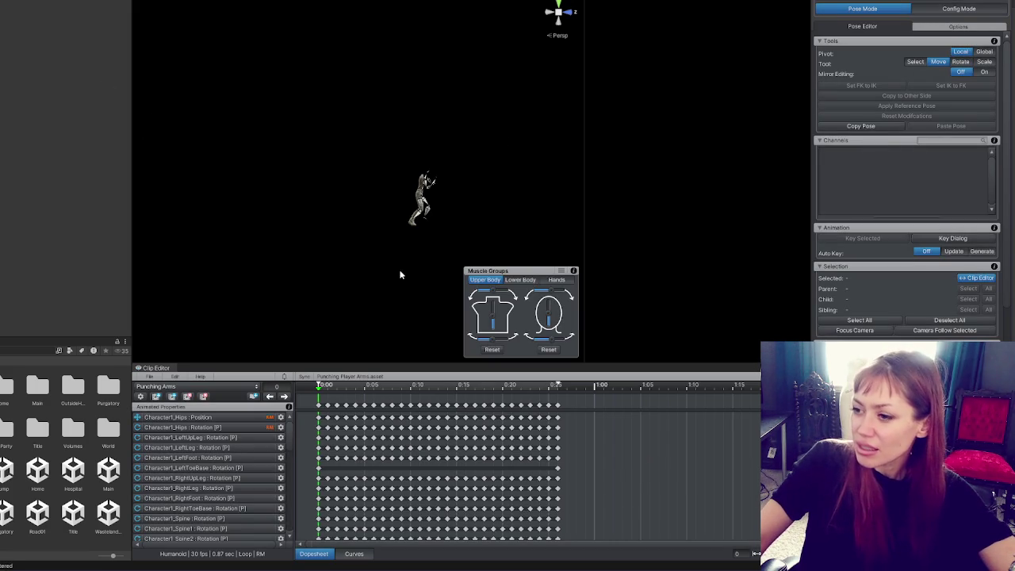
click(181, 386)
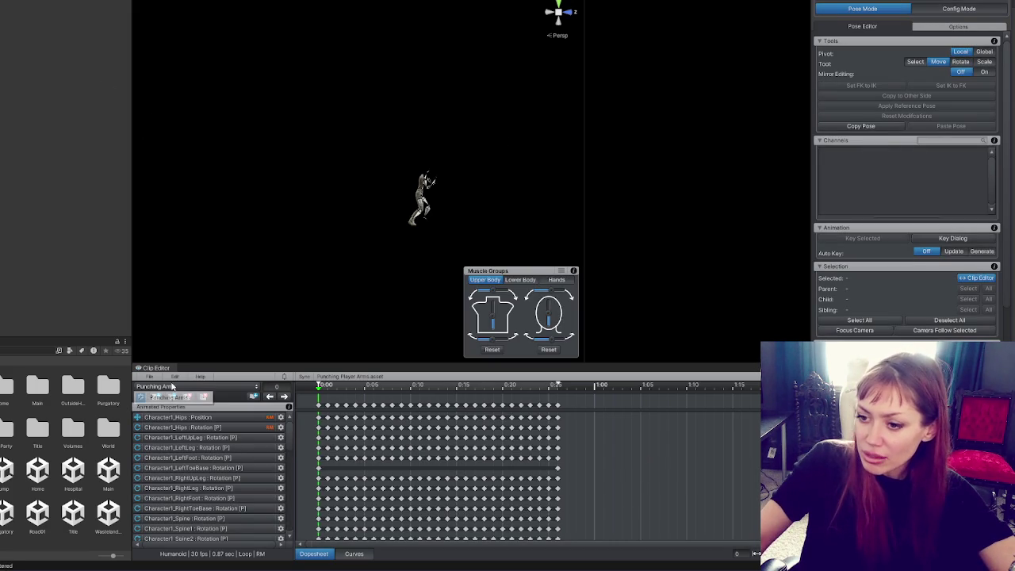
Add a new empty UMotion clip and name it 'Idling Arms'.
click(157, 376)
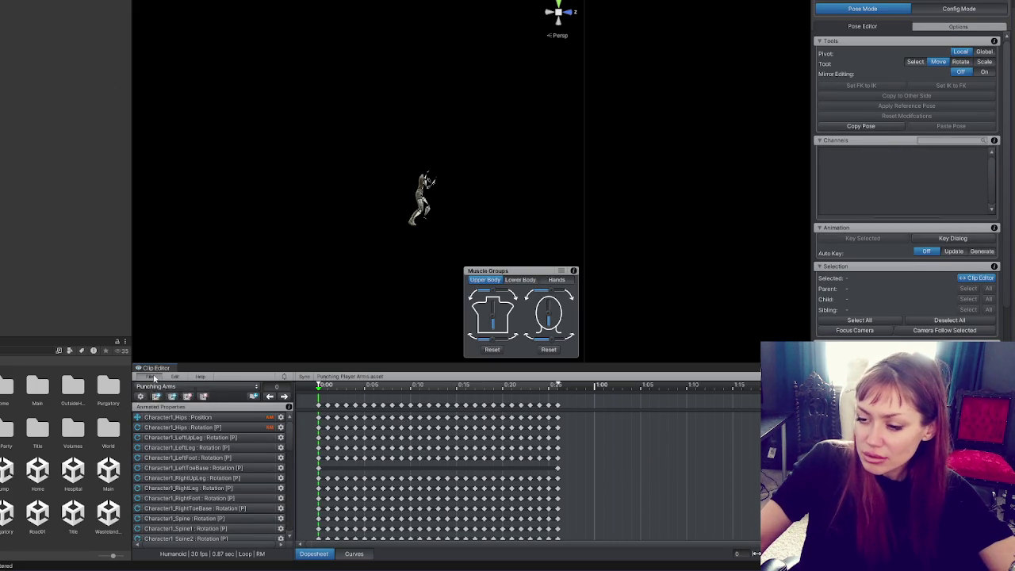
click(158, 377)
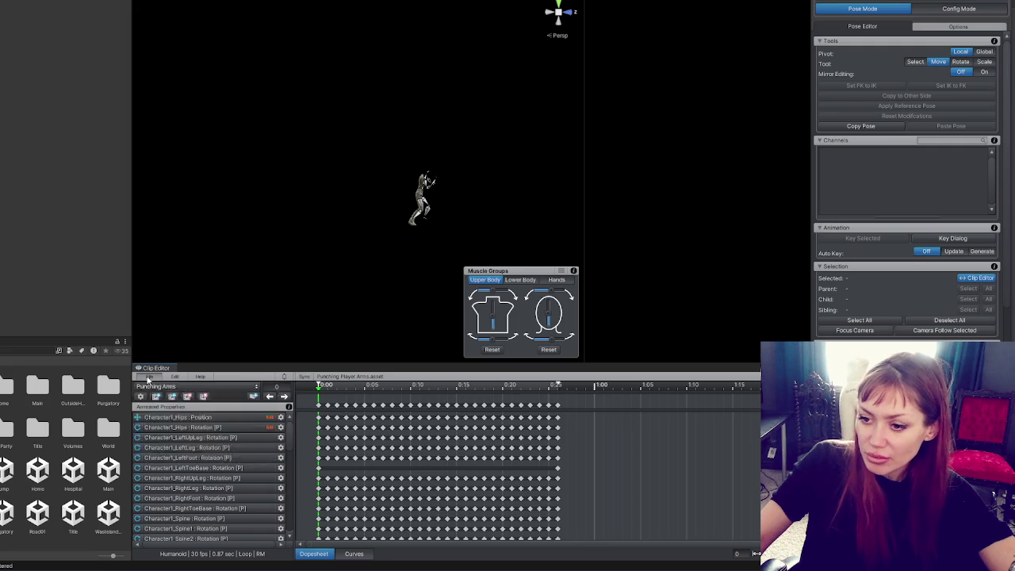
click(649, 388)
click(169, 388)
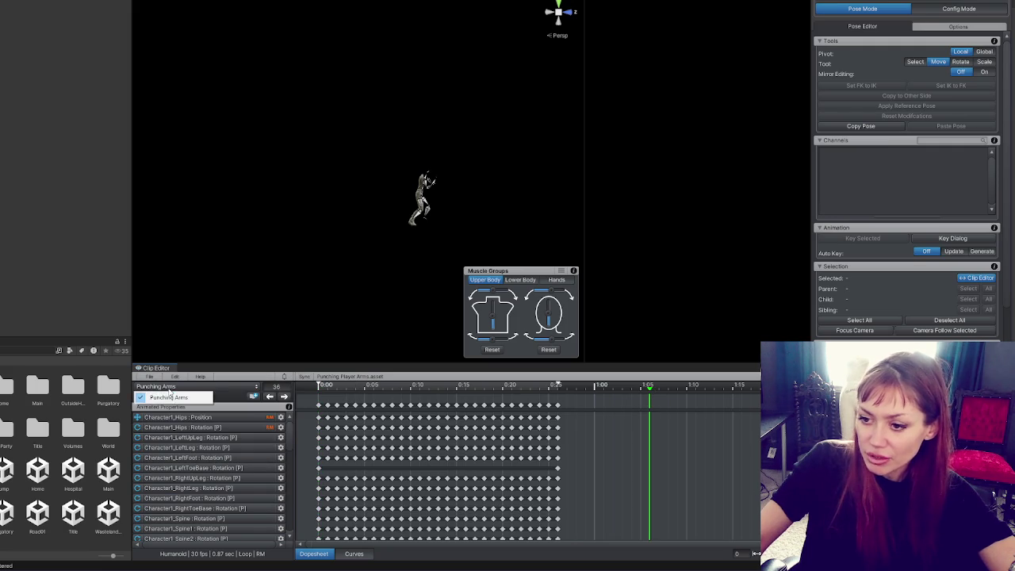
click(168, 397)
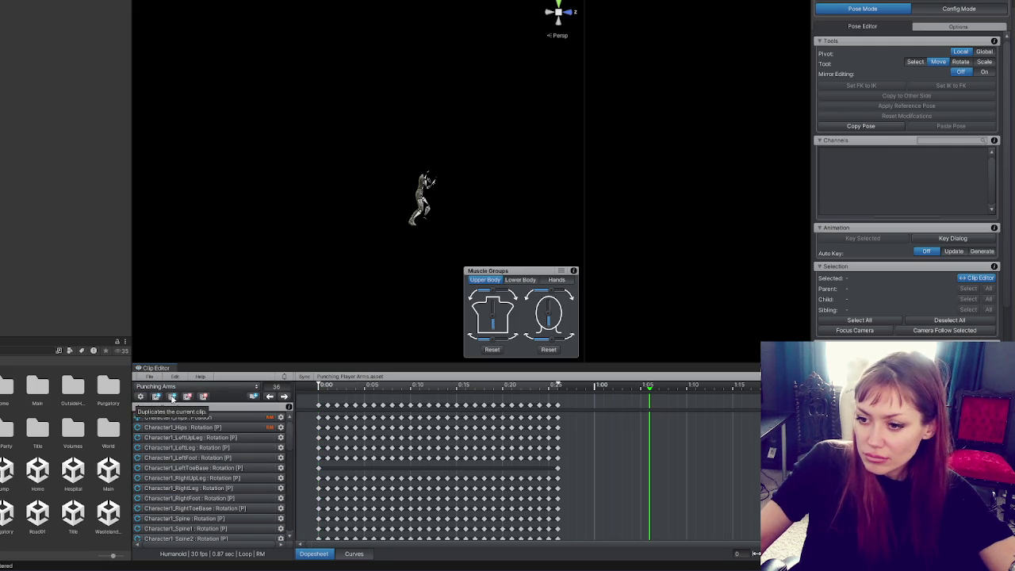
click(156, 396)
text(Idle)
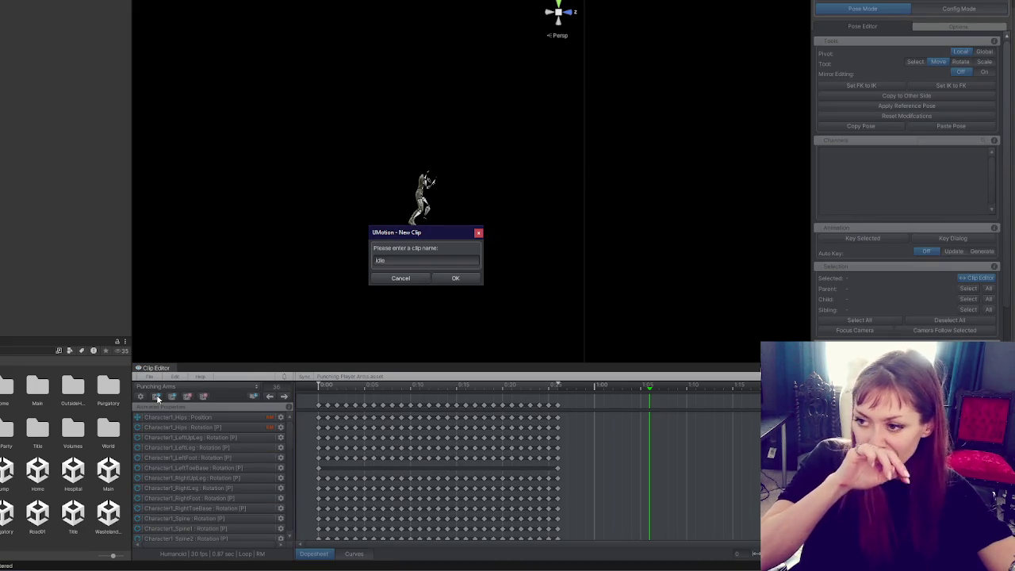
click(405, 260)
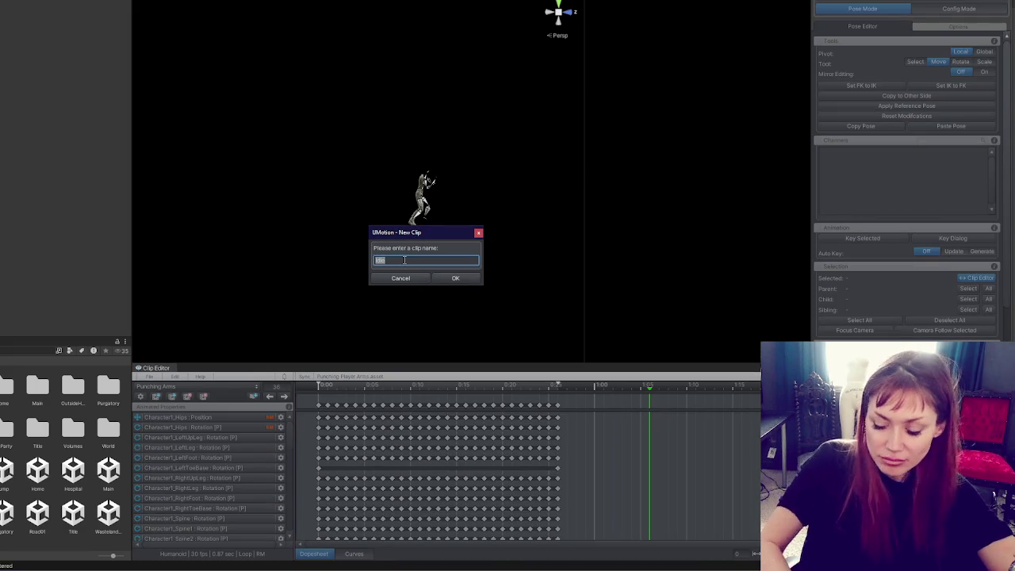
text(rms)
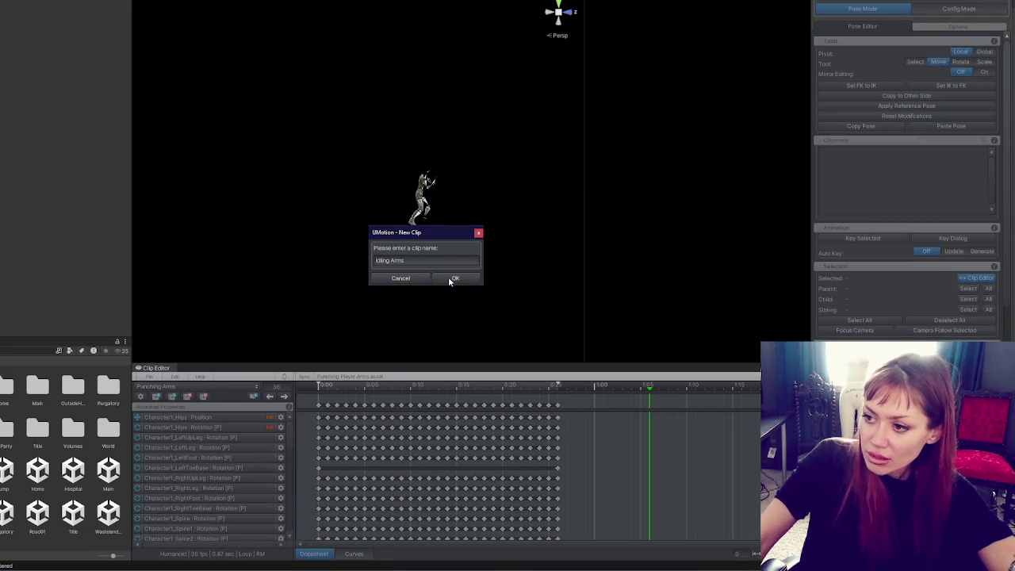
click(453, 278)
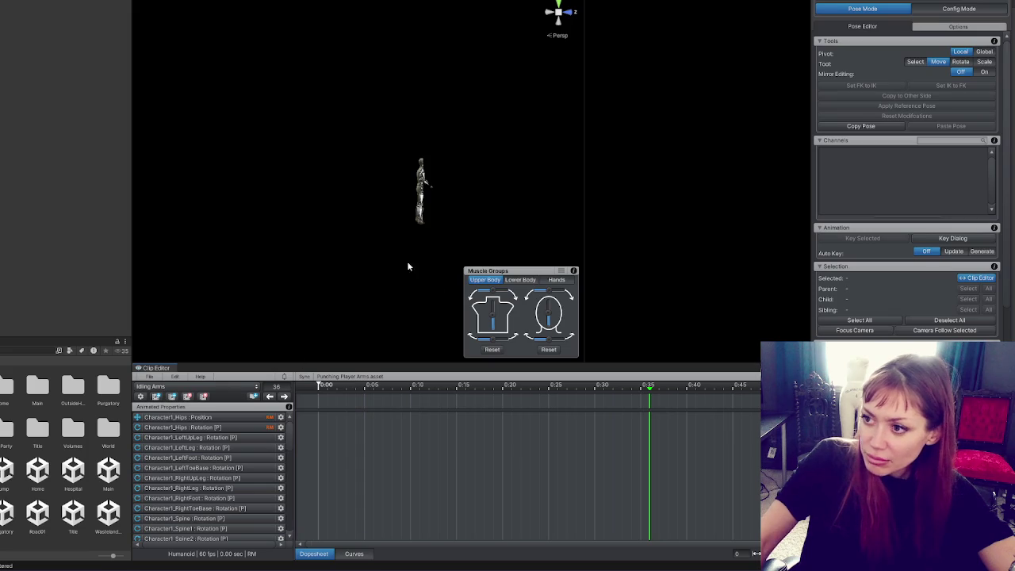
Orbit around the character to a front three-quarter view and glance at UMotion's display options.
scroll(386, 300, up, 5)
mouse_move(385, 300)
mouse_down()
mouse_move(199, 177)
mouse_move(377, 171)
mouse_up()
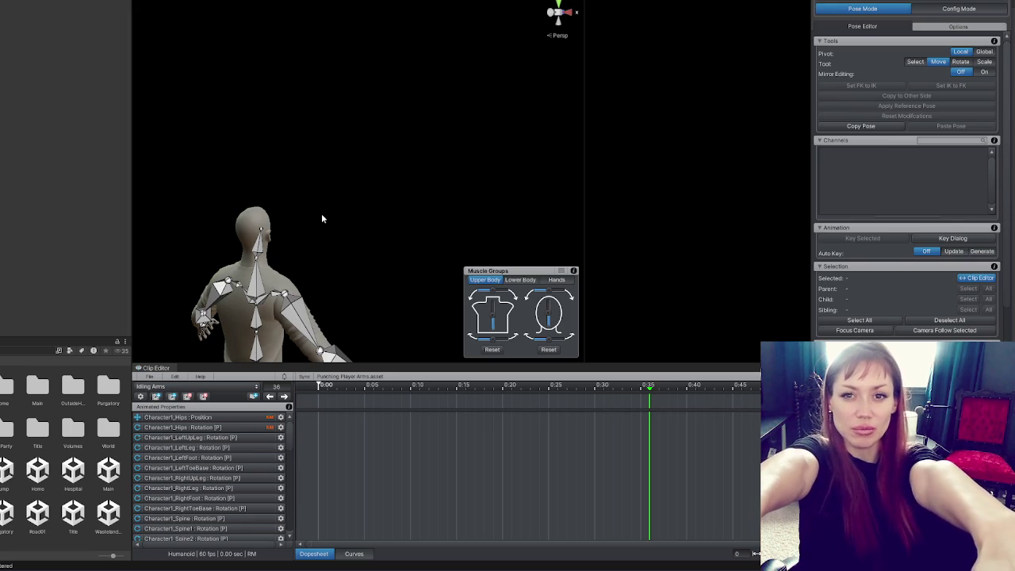
mouse_move(389, 210)
mouse_down()
mouse_move(294, 199)
mouse_move(253, 211)
mouse_up()
mouse_move(310, 167)
mouse_down()
mouse_move(270, 209)
mouse_move(208, 230)
mouse_up()
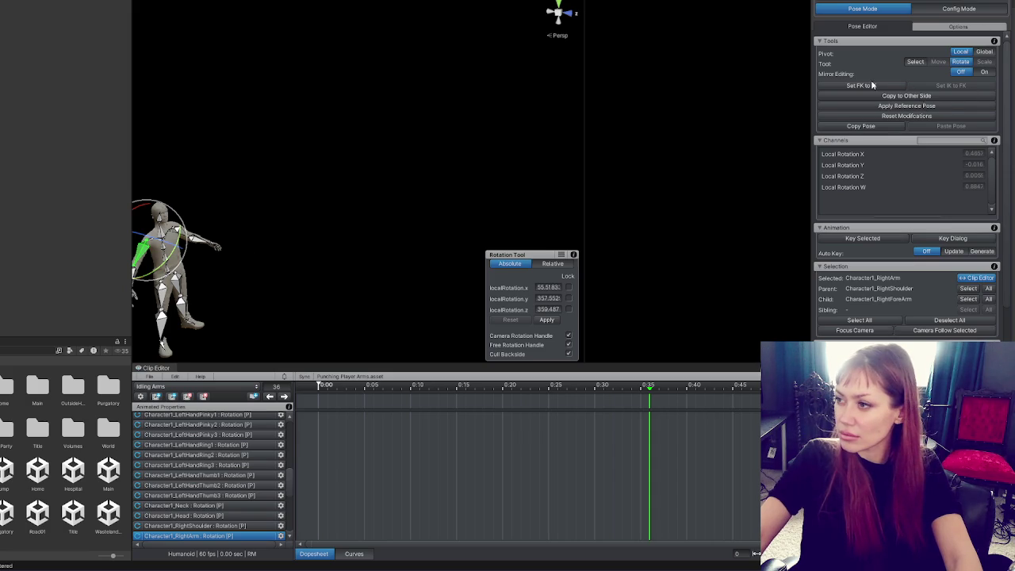
click(972, 28)
click(873, 30)
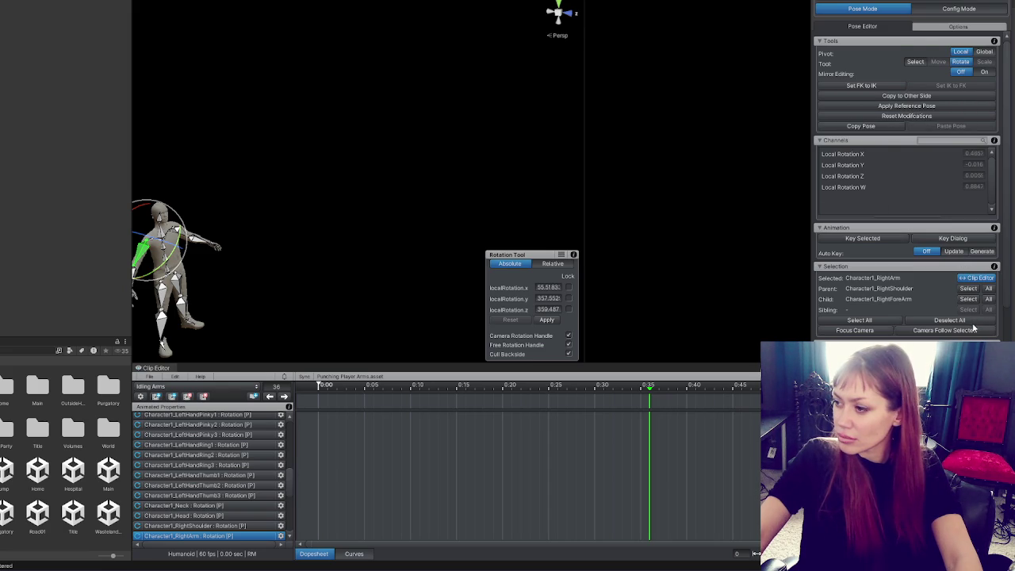
Move the Rotation panel aside, scroll to Tools, frame the character, and enable mirror editing.
scroll(974, 329, down, 3)
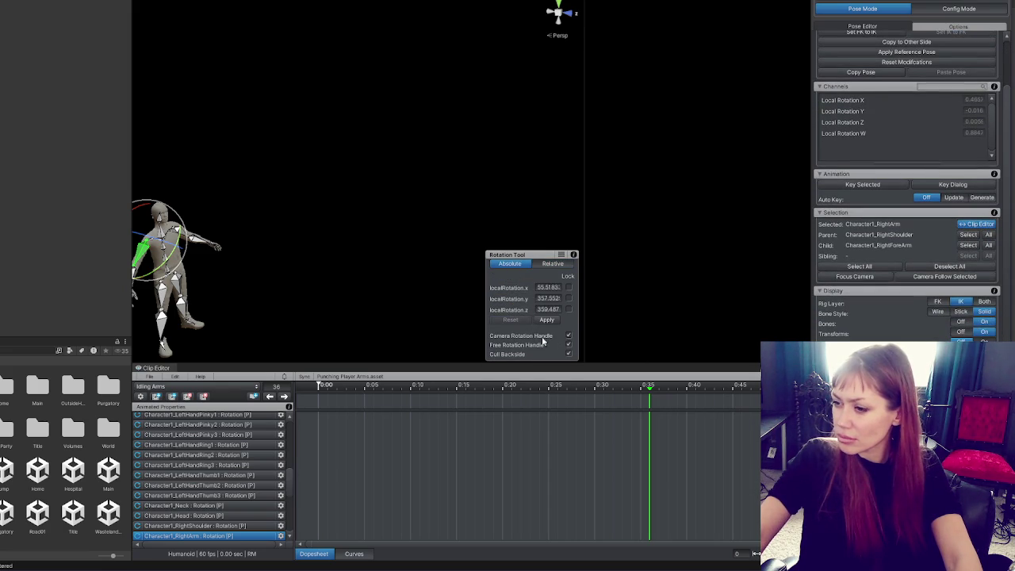
drag(566, 257, 572, 267)
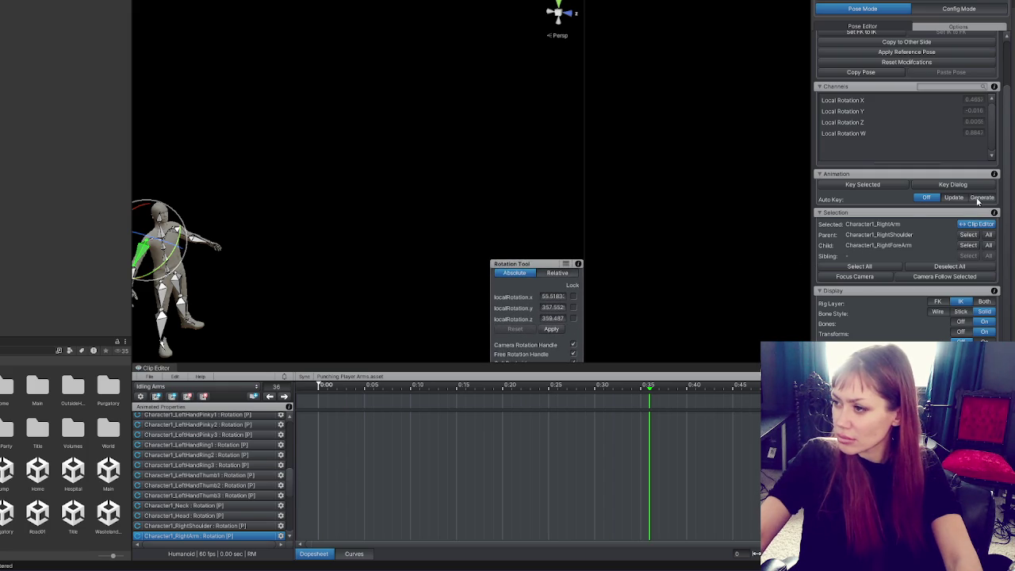
scroll(951, 198, up, 1)
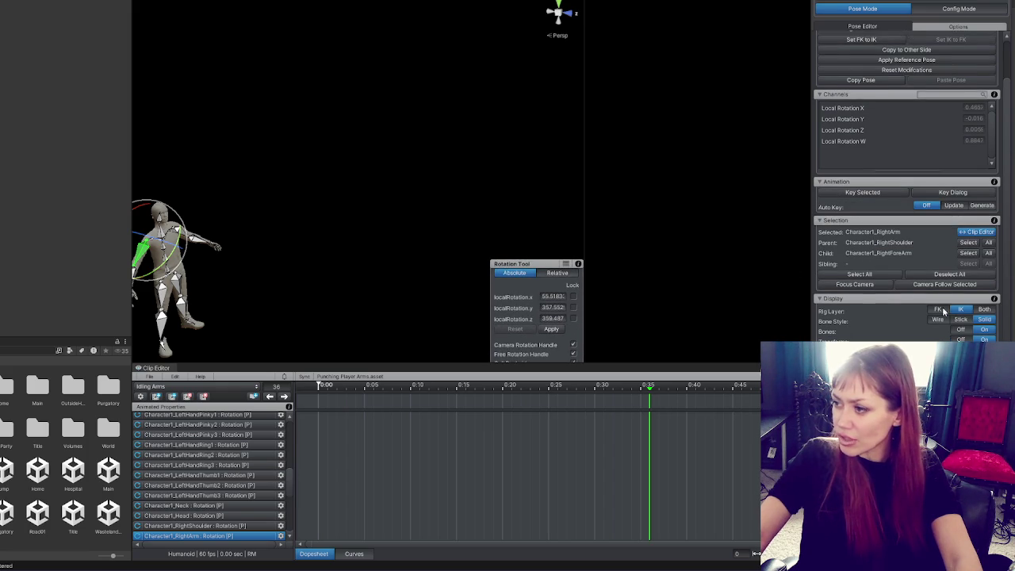
scroll(924, 222, up, 2)
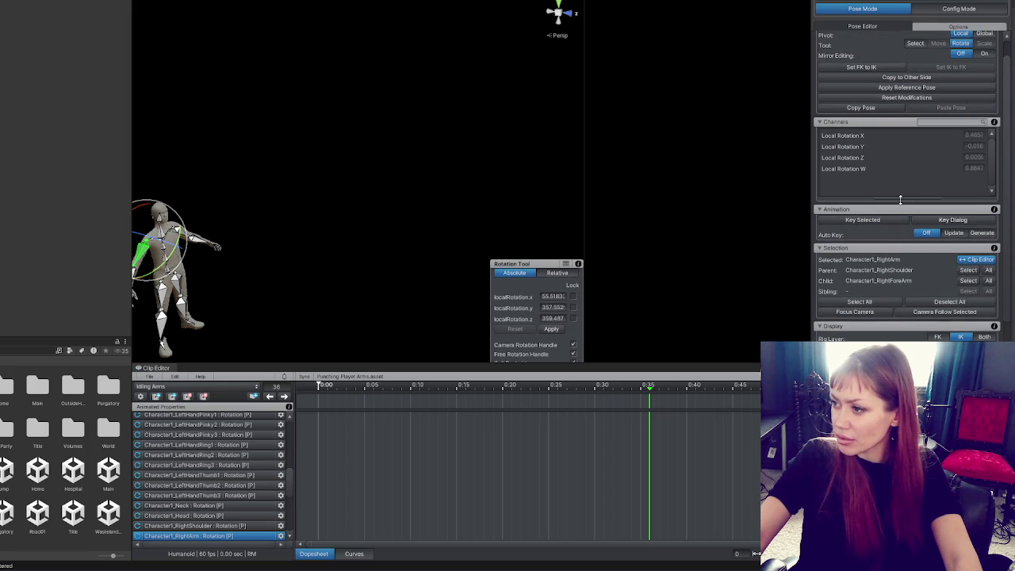
scroll(932, 288, up, 2)
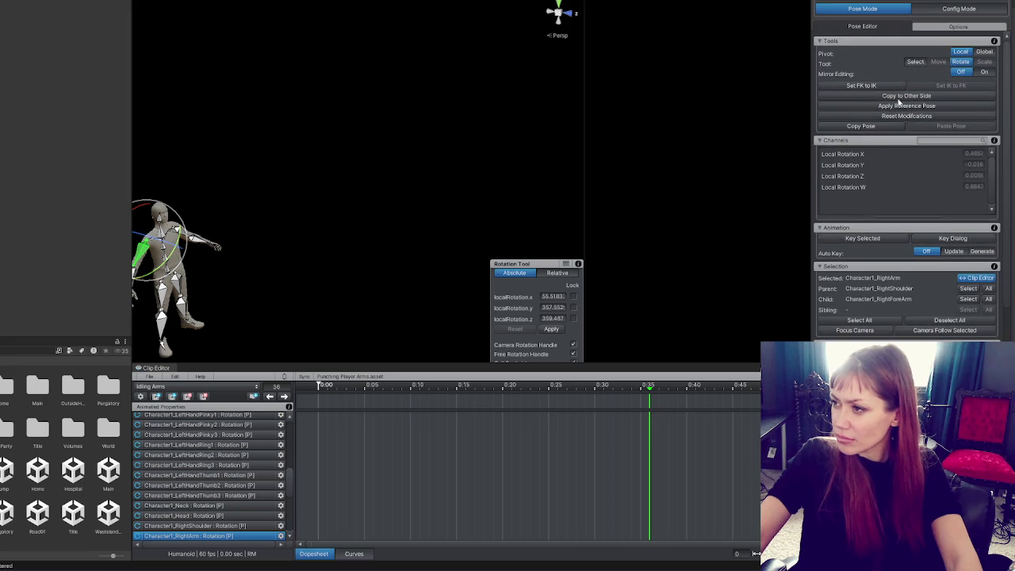
key(f)
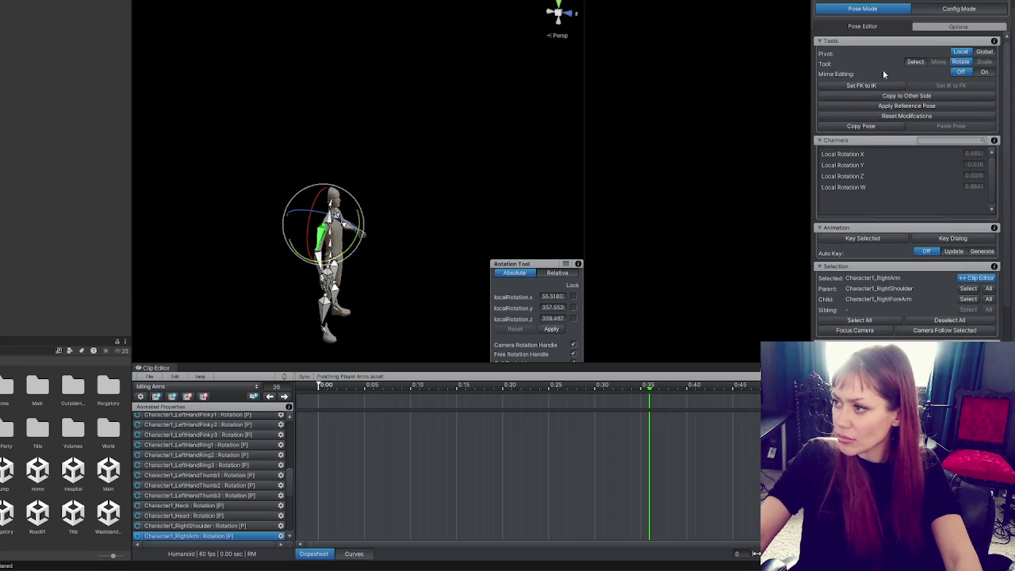
click(984, 72)
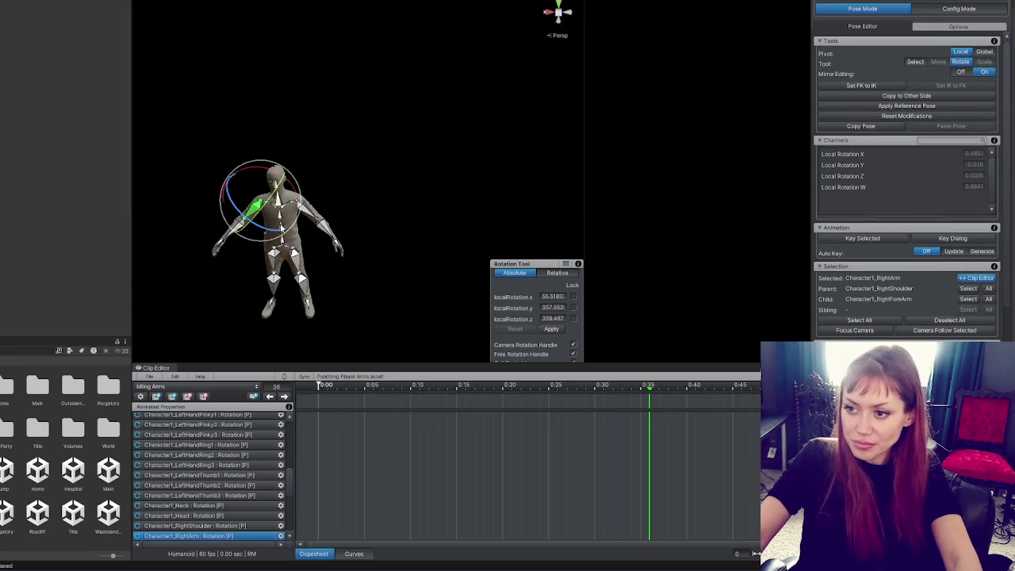
Rotate the RightArm bone so both mirrored upper arms raise forward.
mouse_move(329, 238)
mouse_down()
mouse_move(277, 213)
mouse_move(346, 133)
mouse_move(340, 151)
mouse_move(370, 241)
mouse_move(534, 165)
mouse_move(629, 143)
mouse_up()
scroll(333, 206, up, 2)
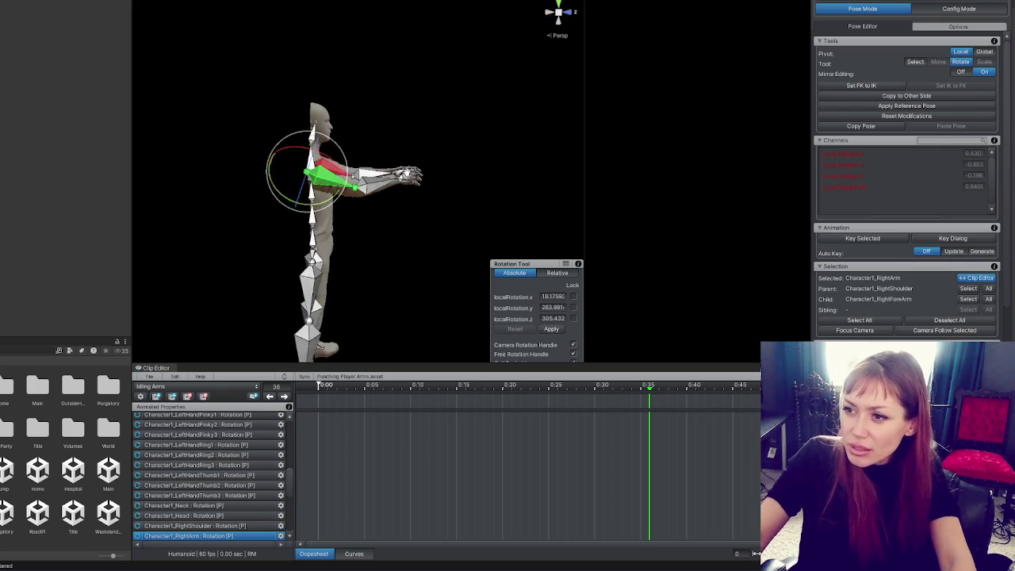
scroll(349, 199, up, 2)
scroll(331, 198, up, 2)
mouse_move(332, 198)
mouse_down()
mouse_move(343, 184)
mouse_move(344, 146)
mouse_move(345, 184)
mouse_move(405, 253)
mouse_move(399, 292)
mouse_move(178, 291)
mouse_up()
Bend the RightForeArm toward the centre so the hands meet, then deselect and select the start keys.
mouse_move(313, 209)
mouse_down()
mouse_move(430, 154)
mouse_move(393, 192)
mouse_move(395, 206)
mouse_up()
click(393, 194)
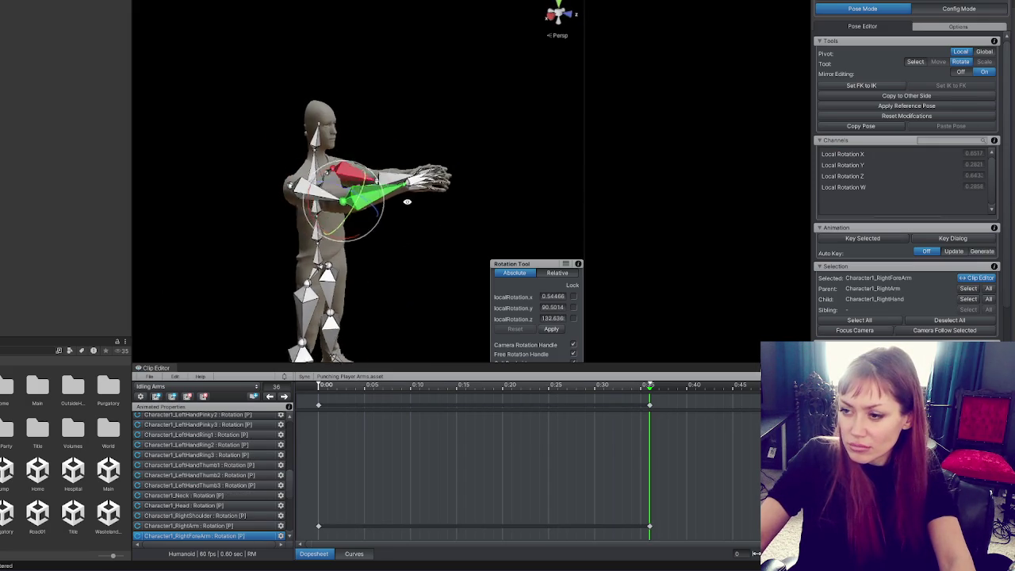
click(361, 187)
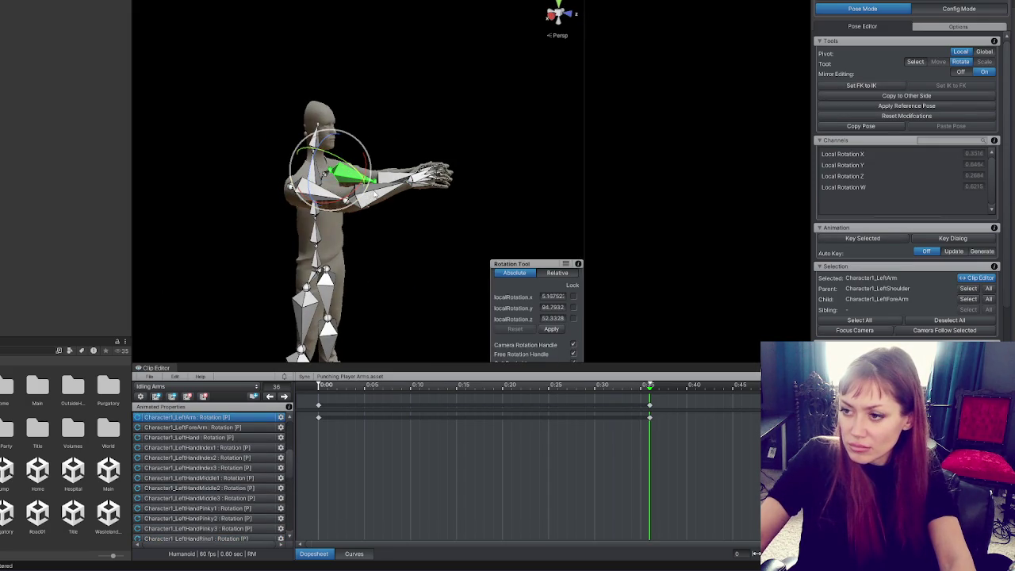
click(372, 188)
mouse_move(370, 197)
mouse_down()
mouse_move(354, 227)
mouse_move(265, 243)
mouse_up()
drag(314, 199, 317, 210)
mouse_move(444, 171)
mouse_down()
mouse_move(579, 164)
mouse_move(555, 169)
mouse_up()
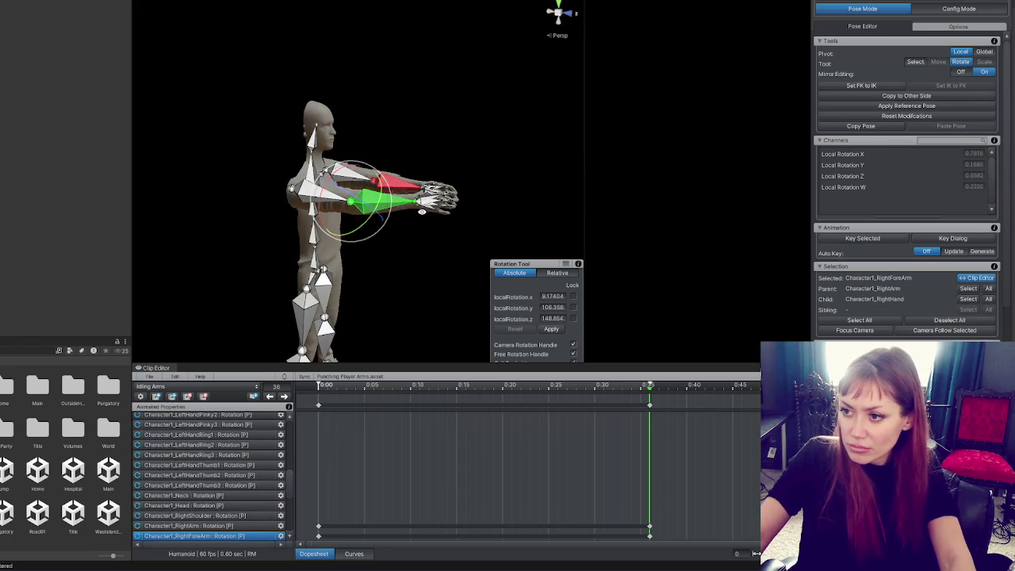
click(393, 182)
click(486, 172)
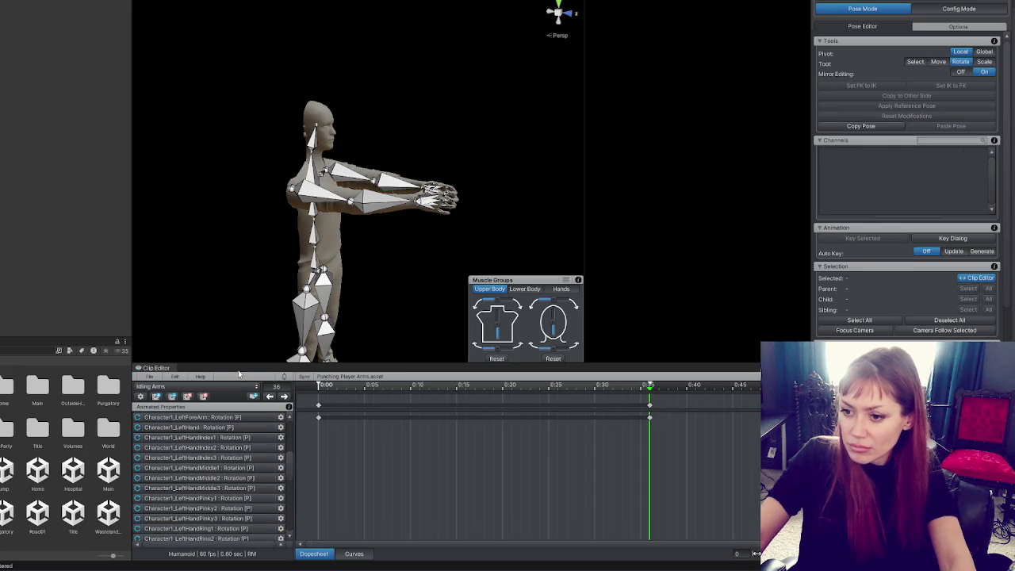
click(319, 406)
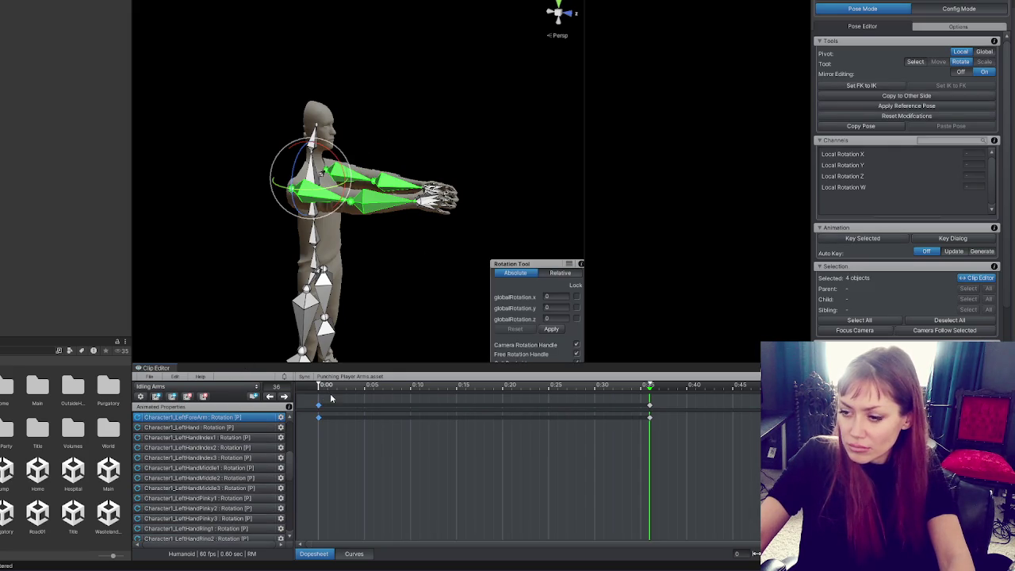
Export the current Idling Arms clip from the UMotion Clip Editor.
click(149, 378)
mouse_move(262, 446)
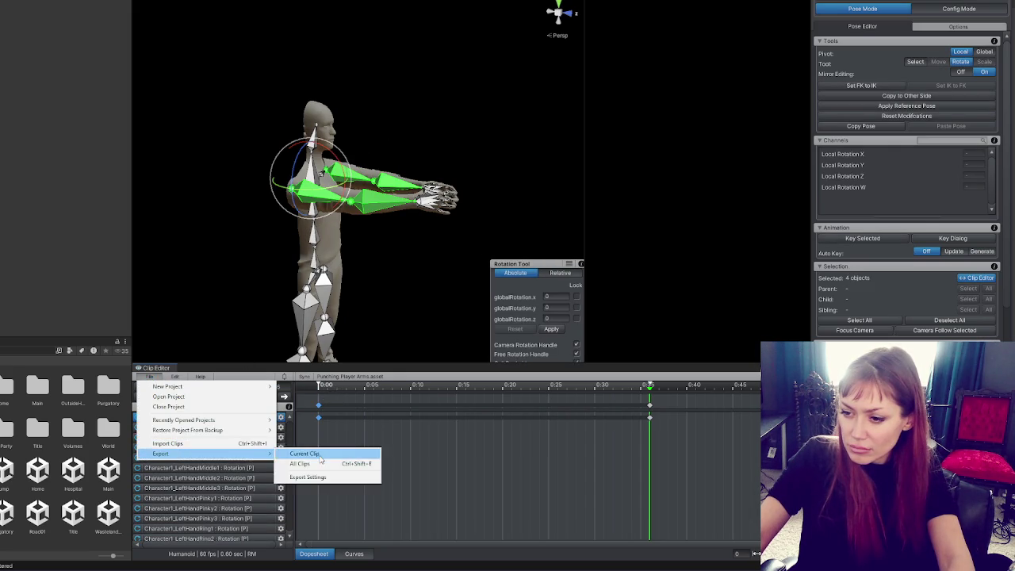
click(320, 452)
click(433, 316)
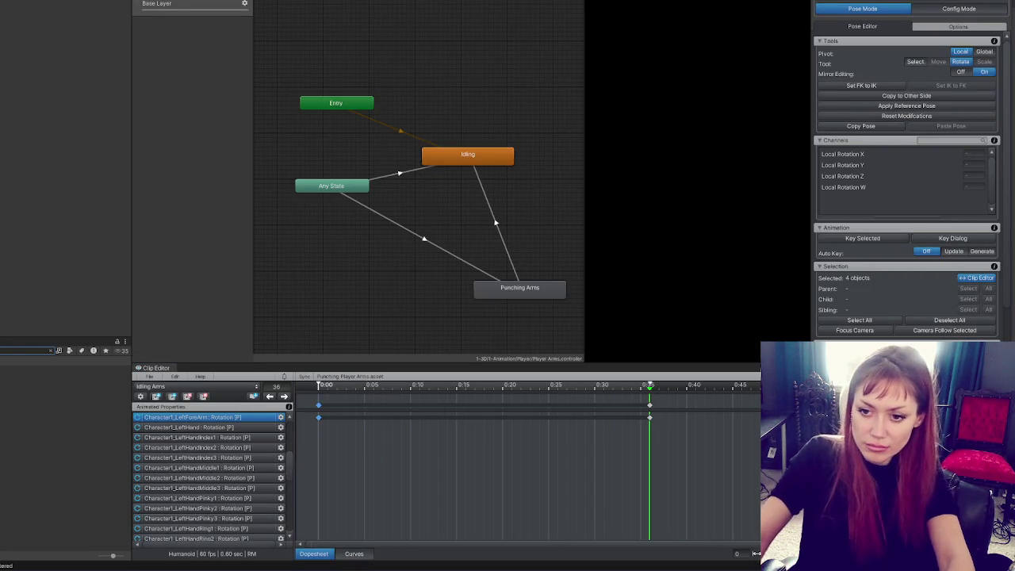
Add Idling Arms as an Animator state with Loop Time, Loop Pose and root rotation/position baking enabled.
mouse_move(73, 511)
mouse_down()
mouse_move(517, 118)
mouse_move(464, 117)
mouse_up()
click(53, 63)
click(52, 23)
click(52, 33)
click(52, 103)
click(52, 141)
Make Idling Arms the default state and delete the old Idling state.
right_click(339, 184)
right_click(435, 120)
click(468, 137)
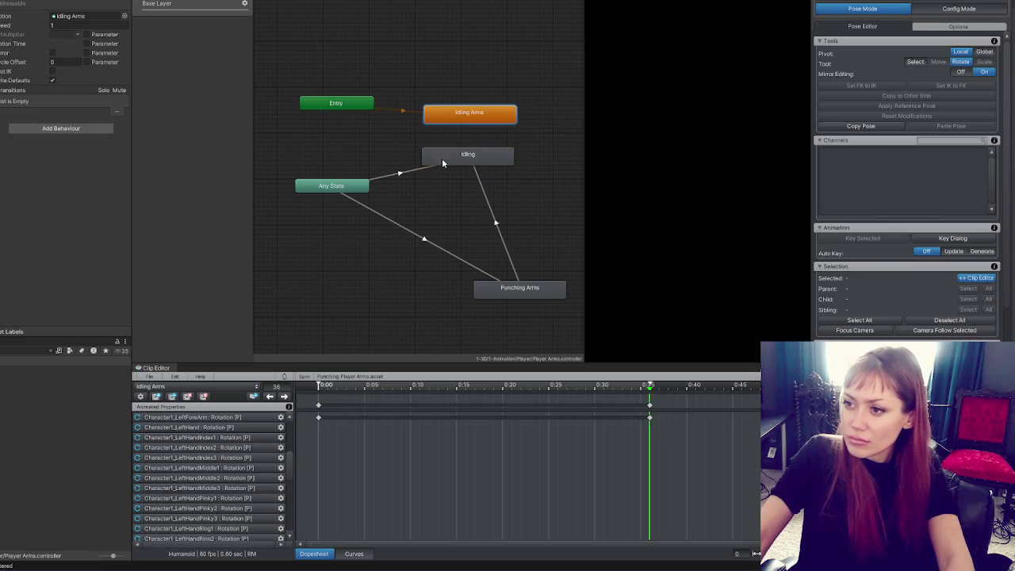
click(457, 154)
key(Delete)
Add transitions from Any State and from Punching Arms into Idling Arms.
right_click(336, 185)
click(369, 191)
click(460, 113)
right_click(526, 283)
click(547, 292)
click(475, 117)
click(372, 168)
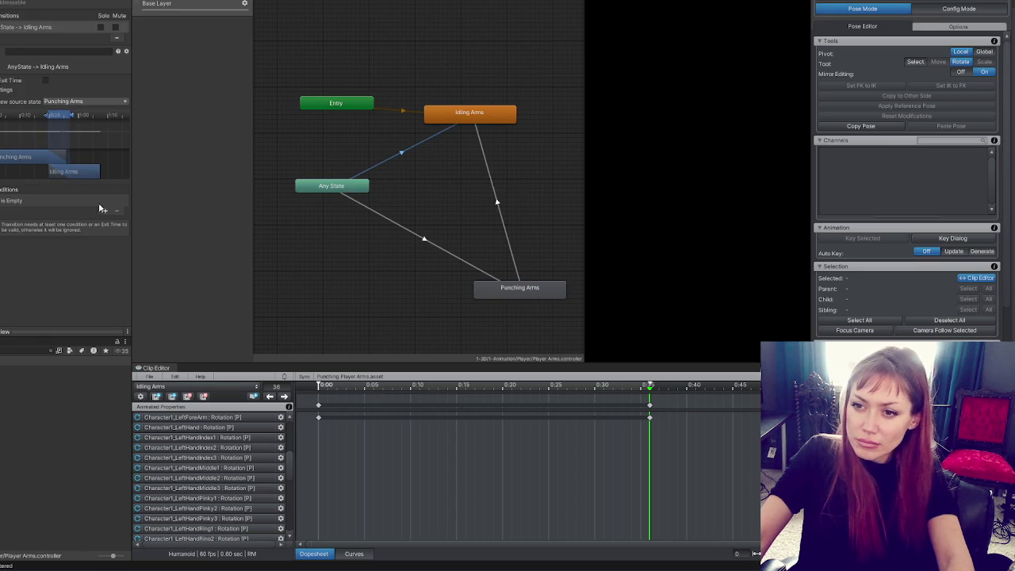
click(389, 252)
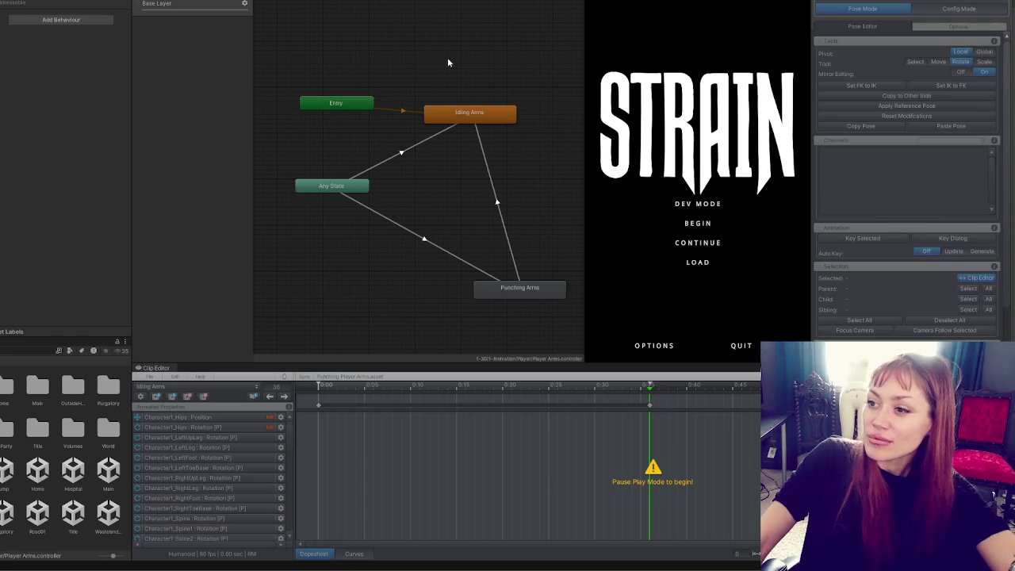
Play the game in DEV MODE, toggling the pause menu with Esc, to check the arms' idle pose.
click(698, 204)
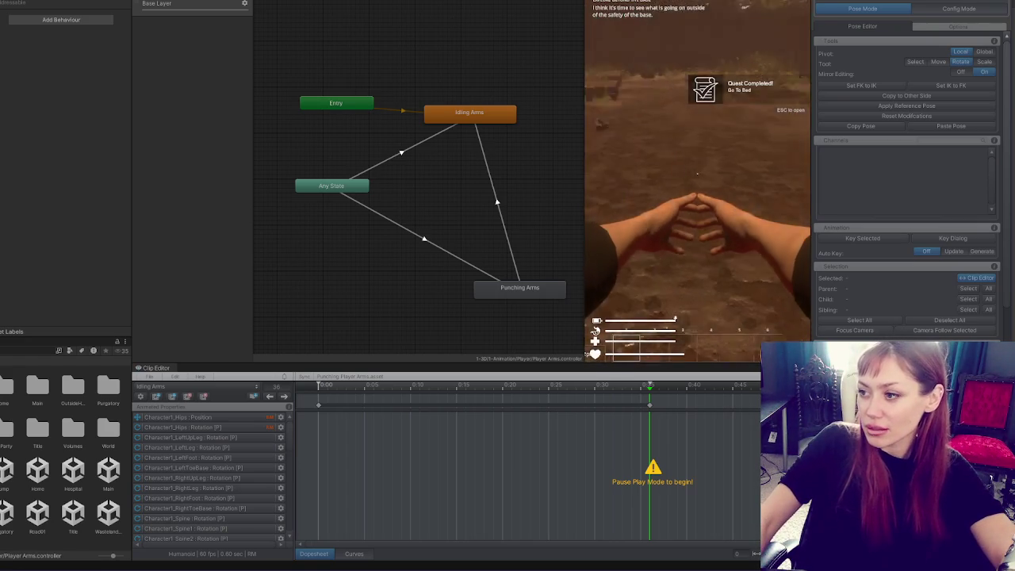
key(Escape)
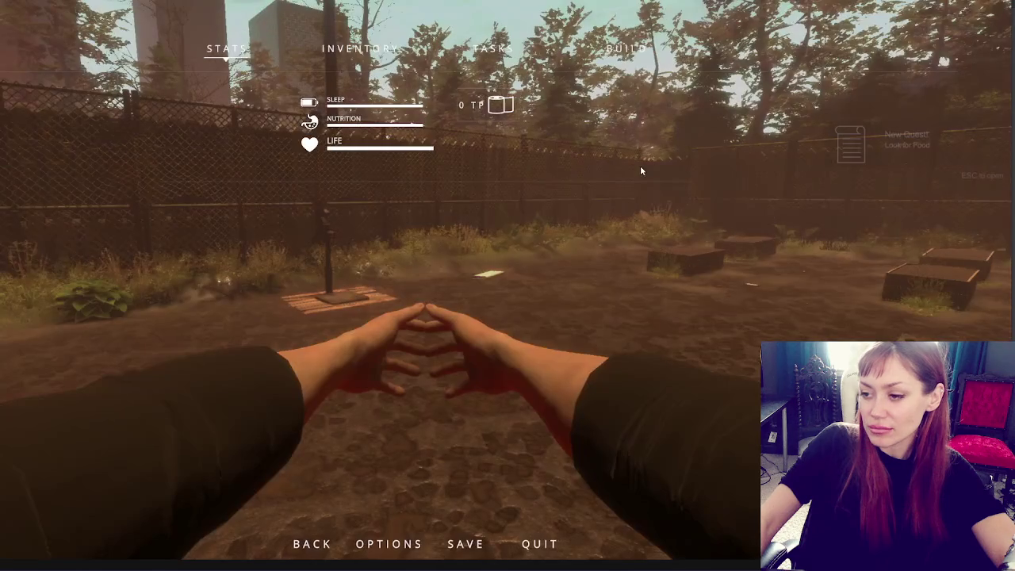
key(Escape)
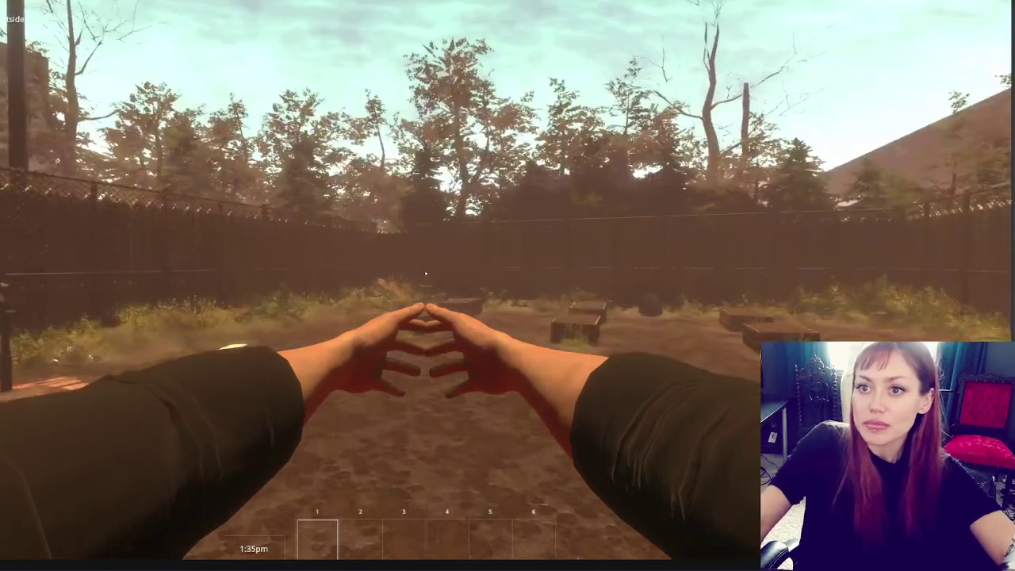
key(Escape)
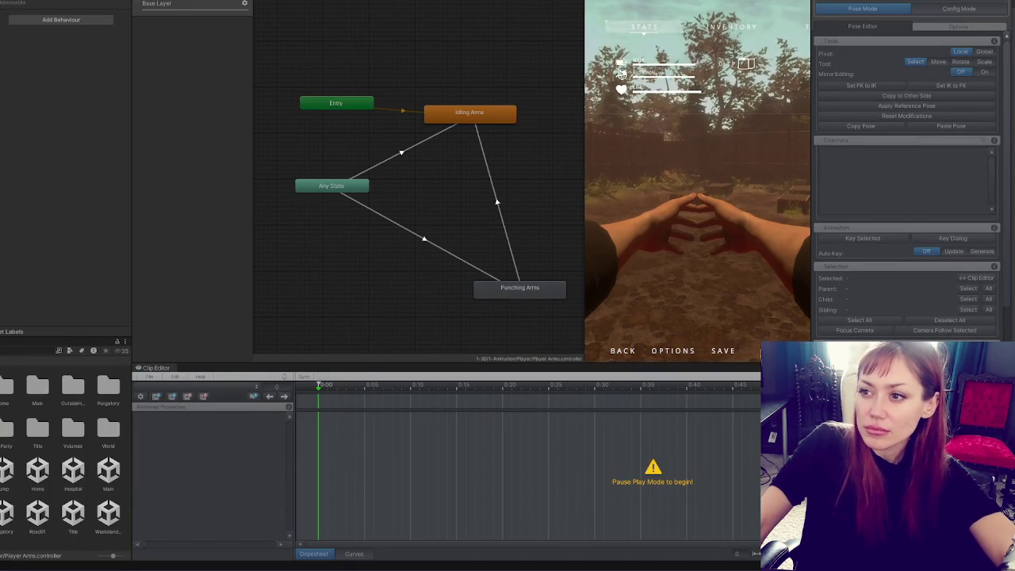
Select and frame Player Arms in the Scene view, then nudge them to Z -0.038, Y -1.734.
key(ctrl+1)
mouse_move(299, 153)
mouse_down()
mouse_move(368, 264)
mouse_move(313, 272)
mouse_move(392, 162)
mouse_move(408, 233)
mouse_move(418, 238)
mouse_move(340, 183)
mouse_up()
click(340, 183)
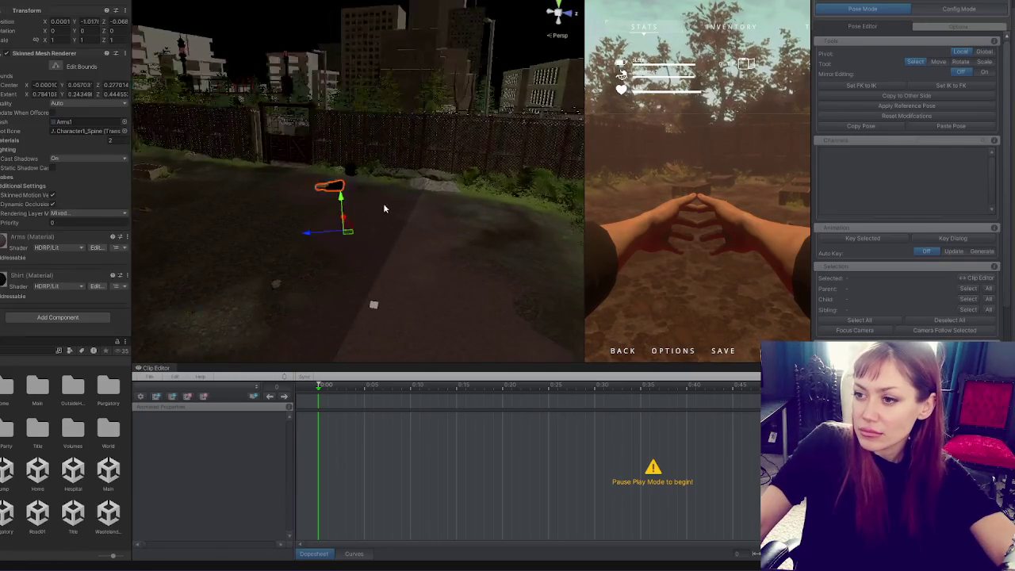
key(f)
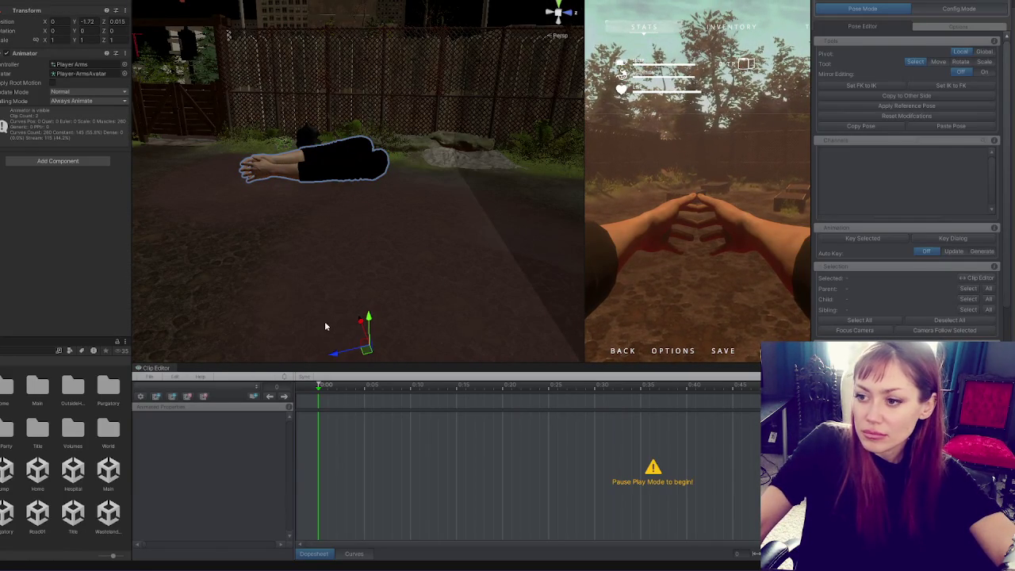
drag(332, 356, 339, 353)
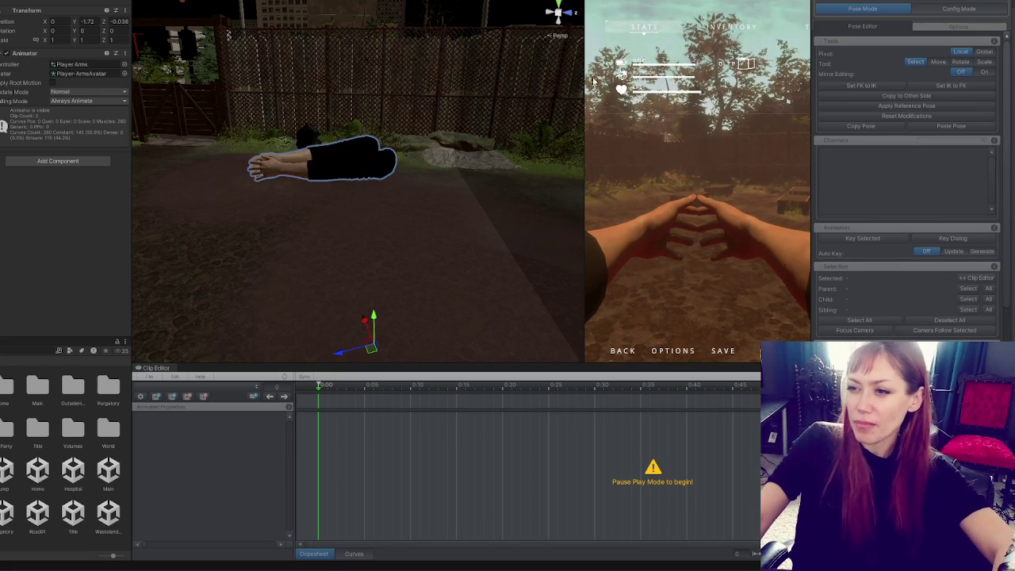
drag(374, 317, 377, 318)
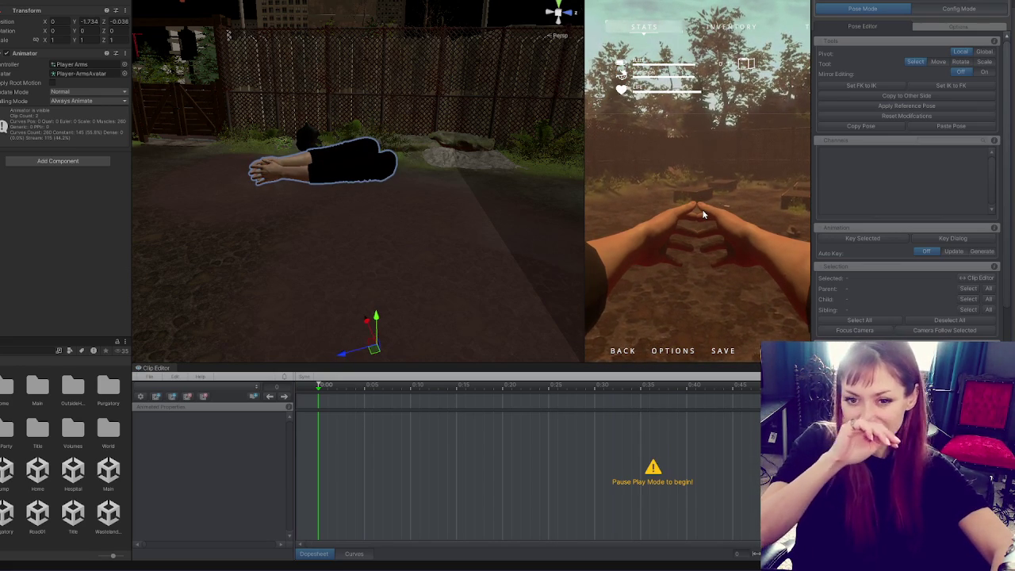
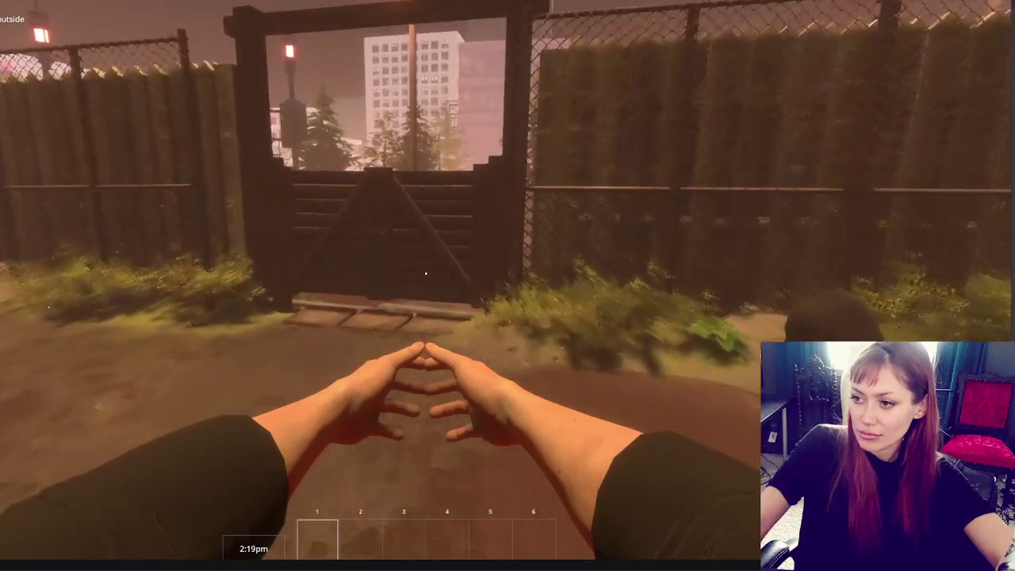
Walk the player over the wooden fence to the dark rock and try picking it up.
key(w)
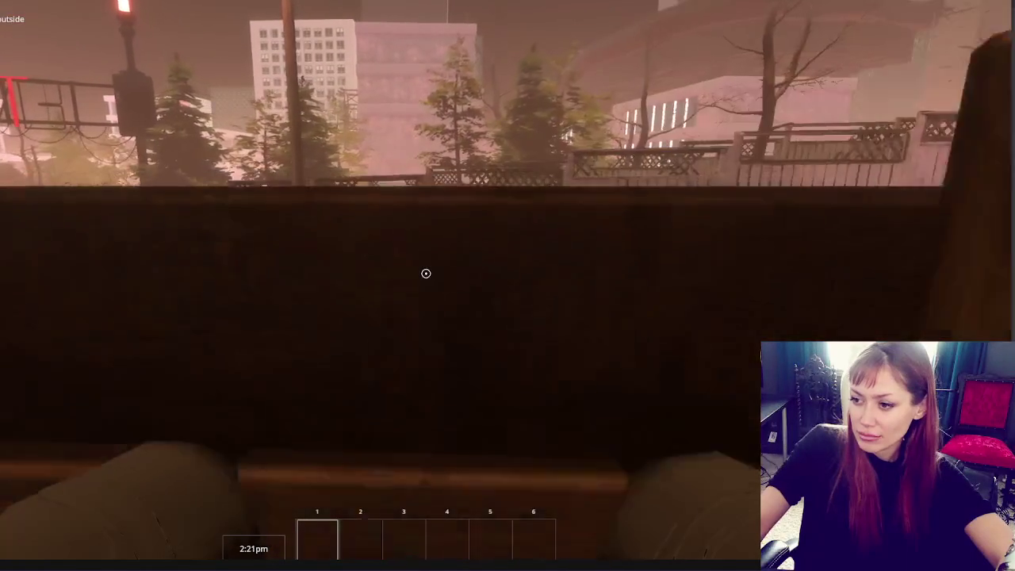
key(s)
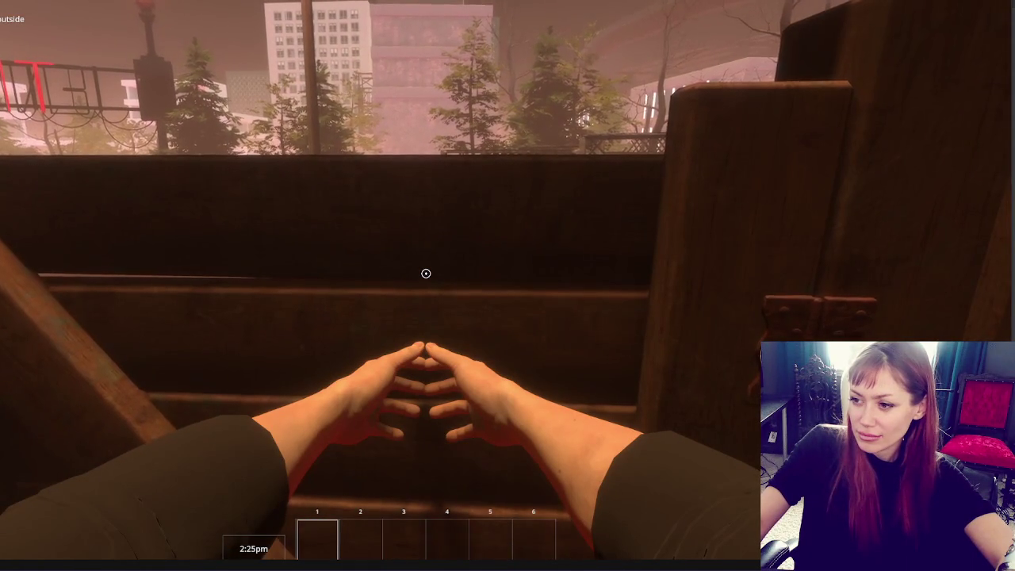
key(w)
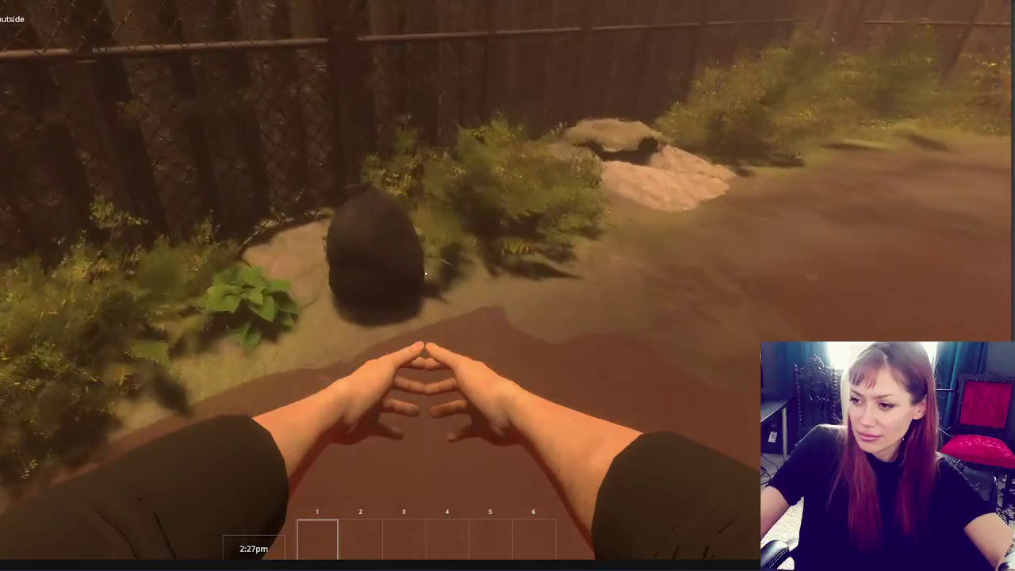
key(w)
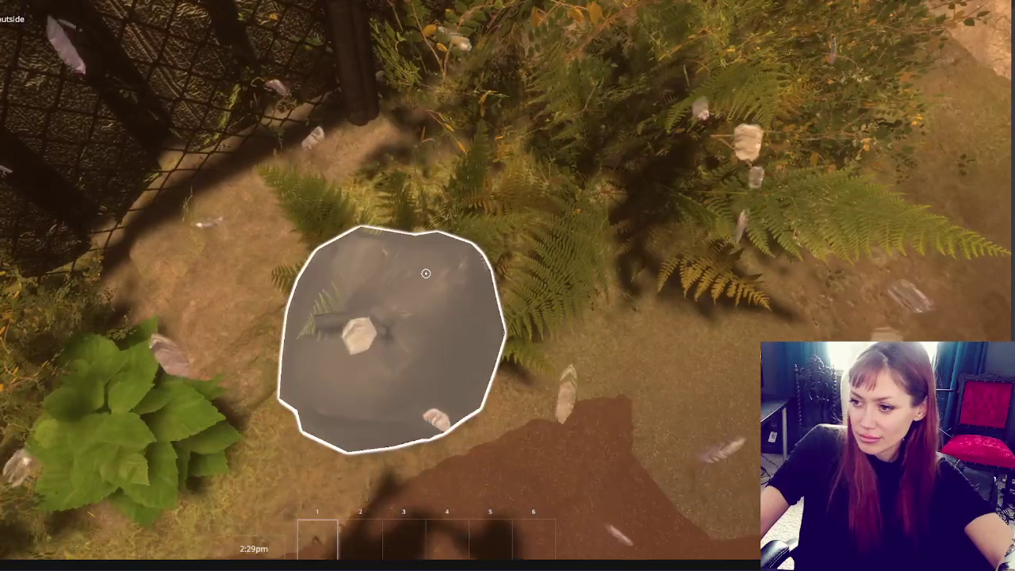
click(425, 273)
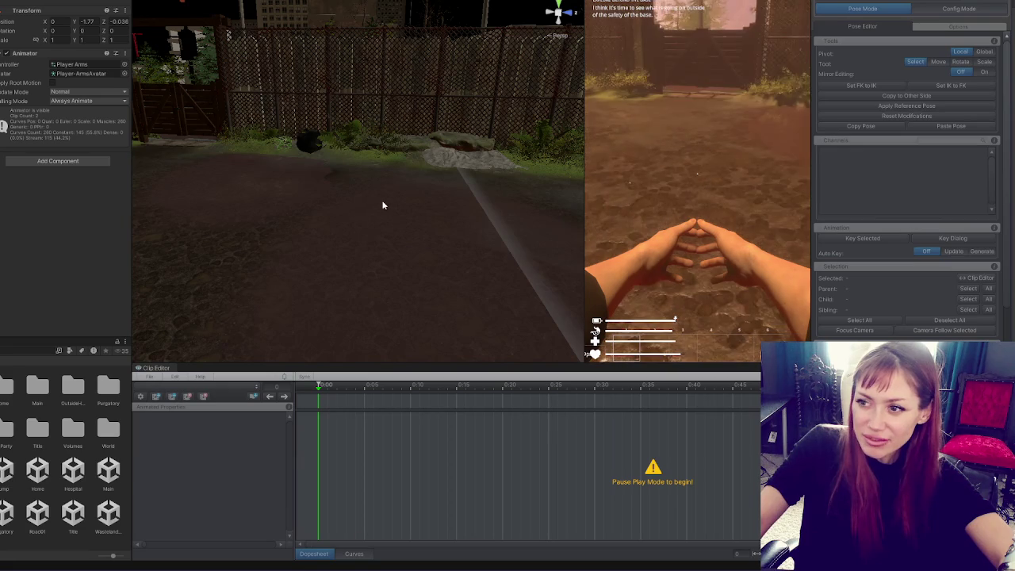
Move Player-Arms in the Scene view from Y -1.788 to -1.776 while the game runs.
mouse_move(310, 210)
mouse_down()
mouse_move(381, 211)
mouse_move(479, 175)
mouse_move(373, 359)
mouse_up()
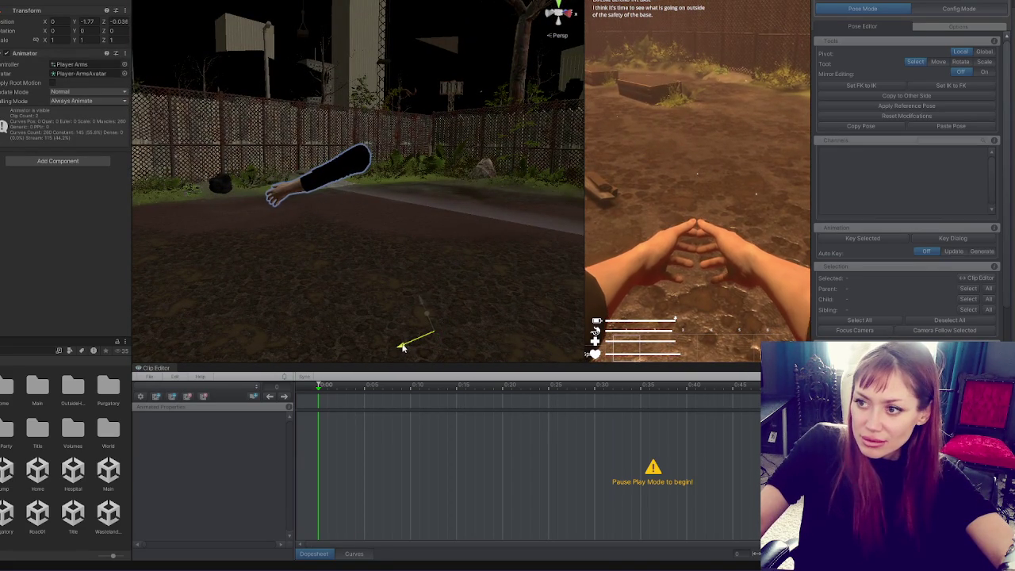
drag(397, 347, 394, 349)
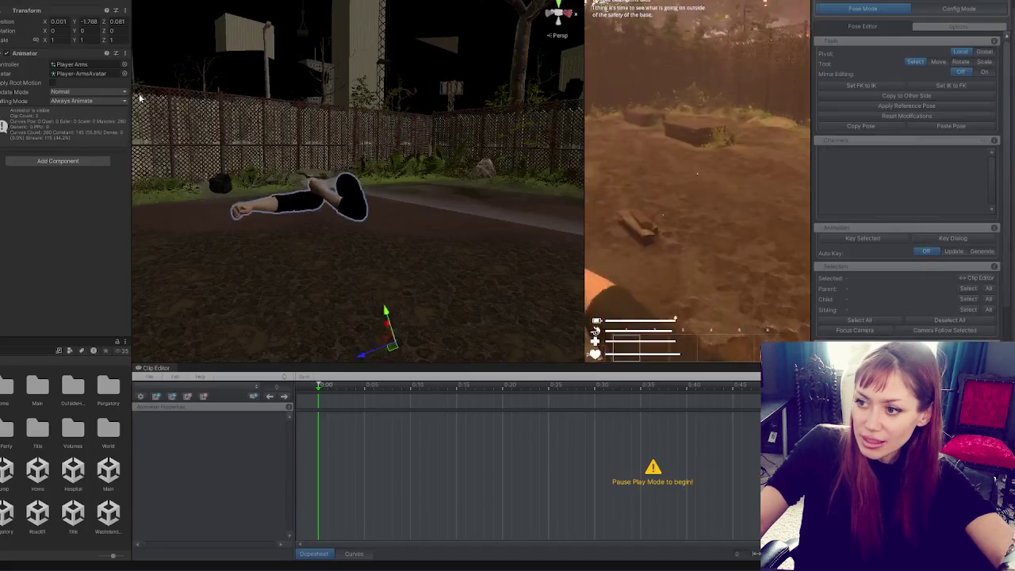
key(Escape)
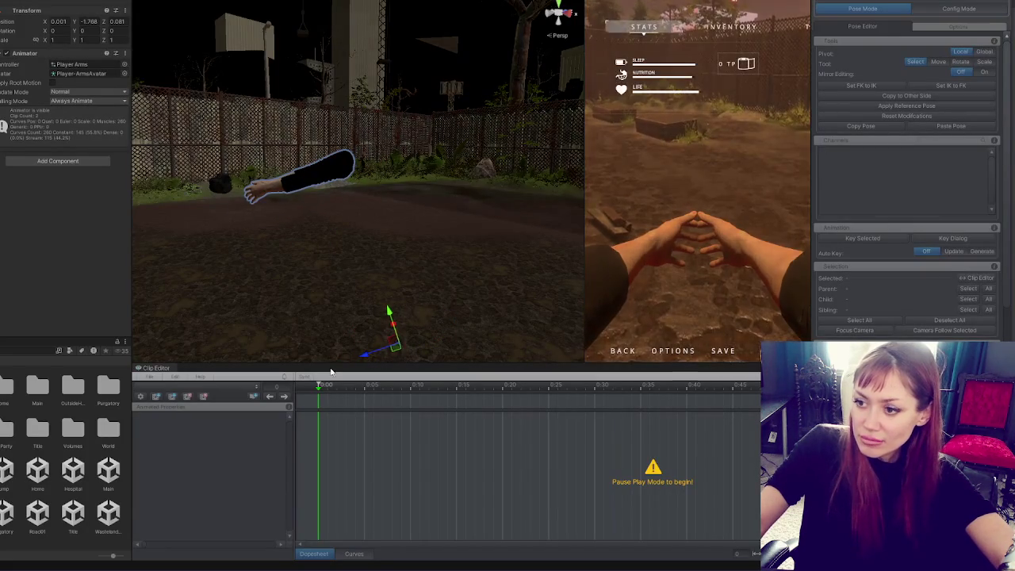
drag(368, 356, 372, 355)
drag(393, 309, 396, 317)
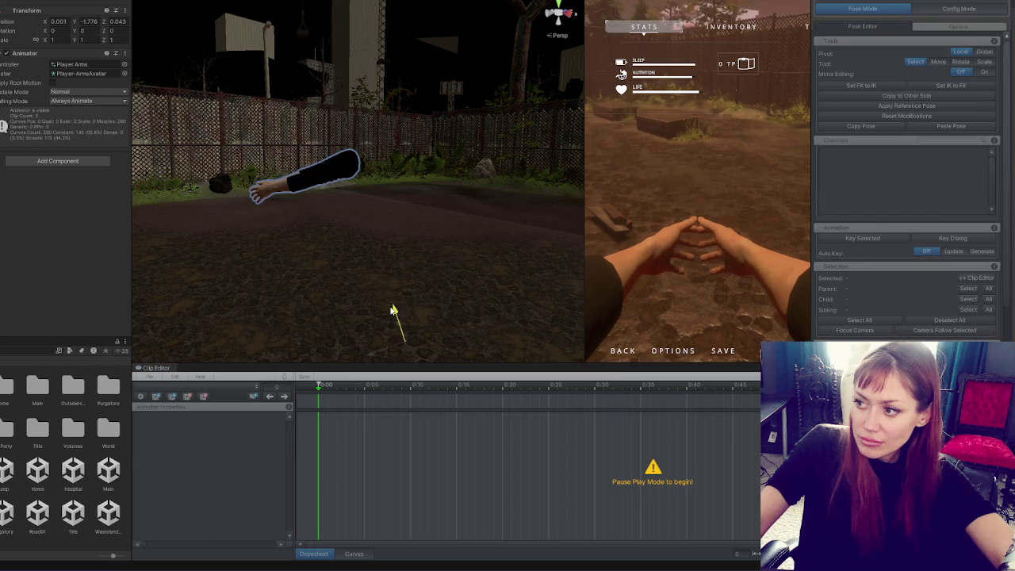
click(727, 217)
key(Escape)
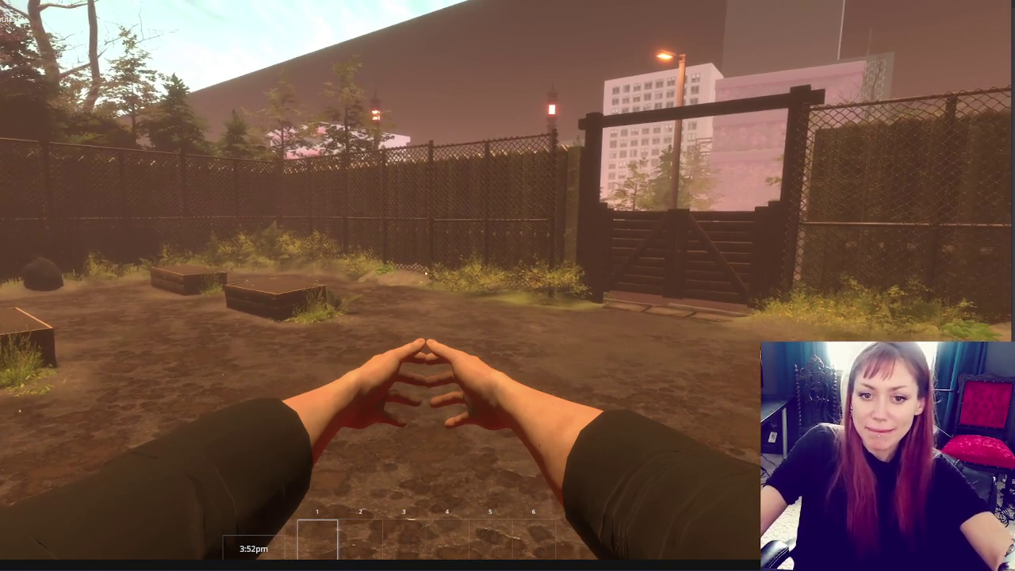
Pause the game and un-maximize the Game view back to the full editor.
key(Escape)
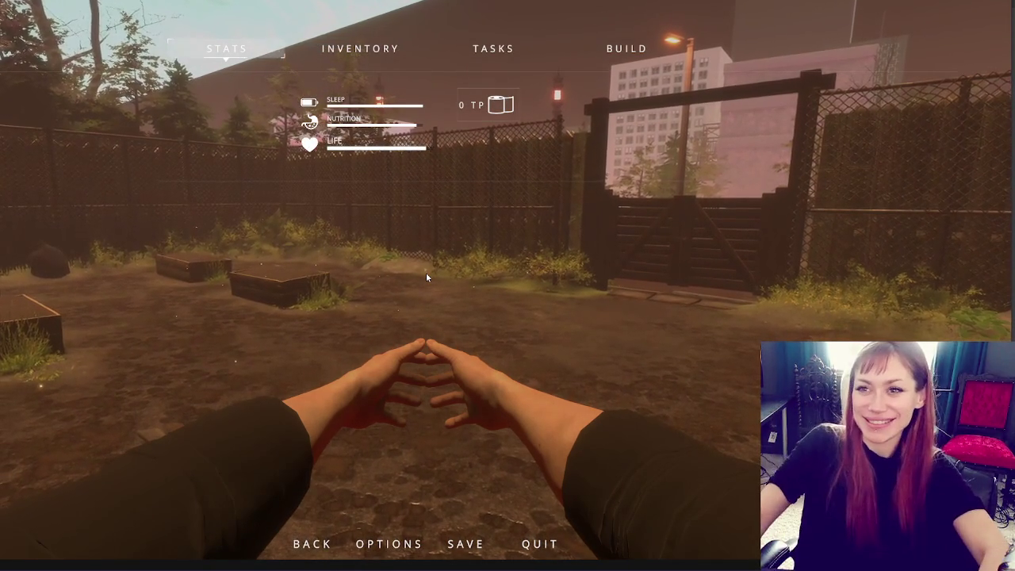
key(shift+space)
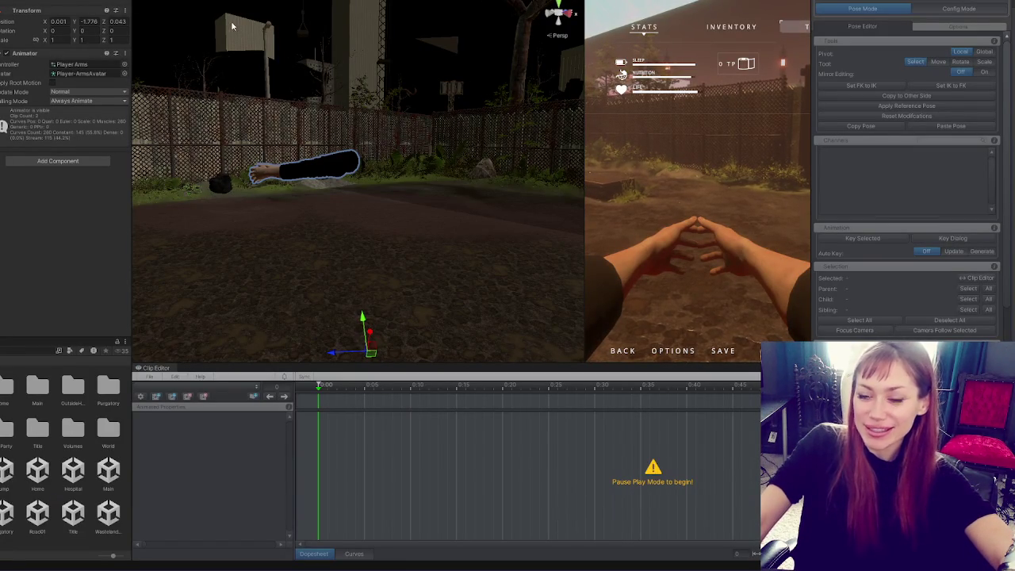
Copy the Player-Arms Transform component from play mode.
click(123, 10)
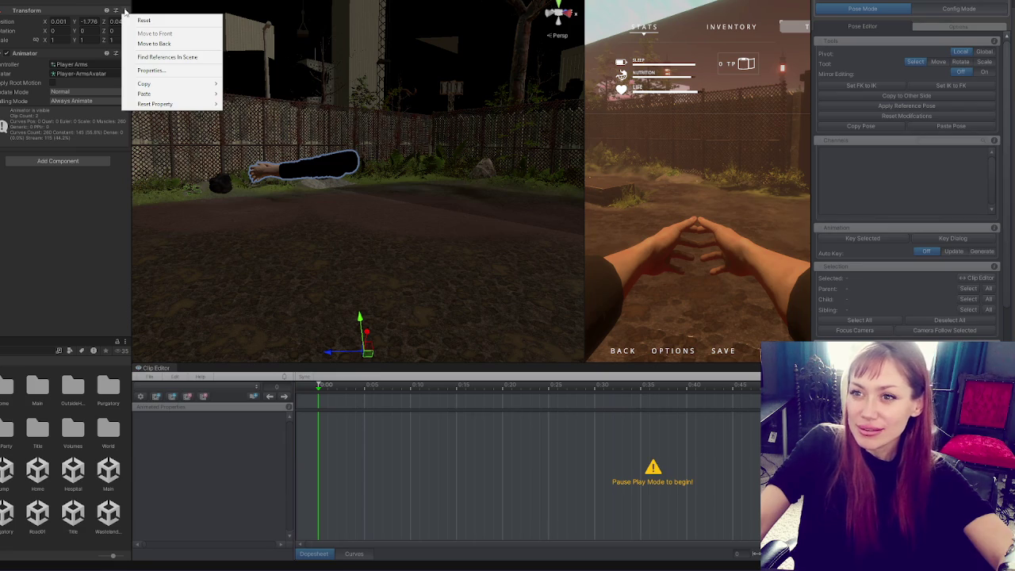
mouse_move(168, 86)
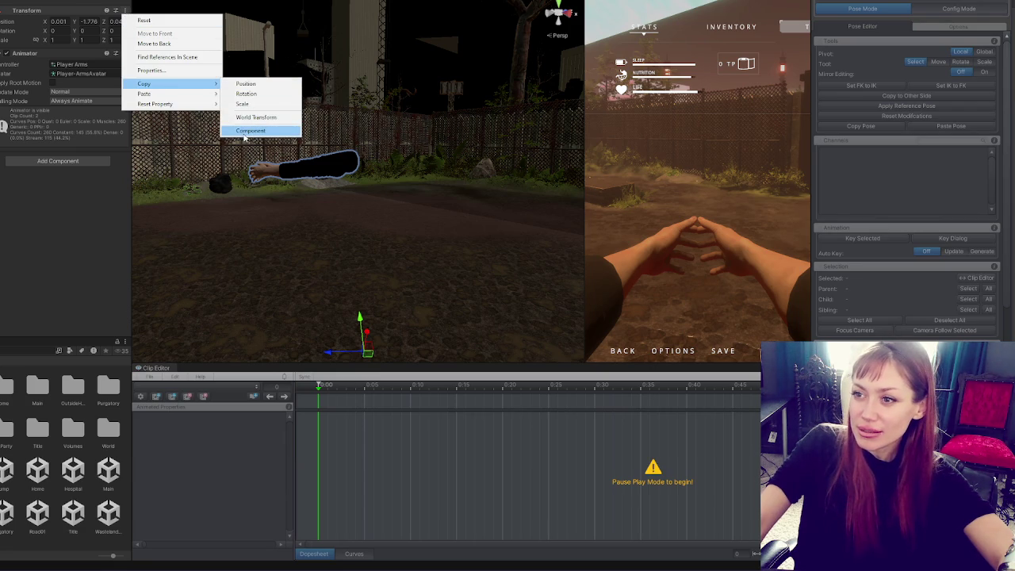
click(246, 83)
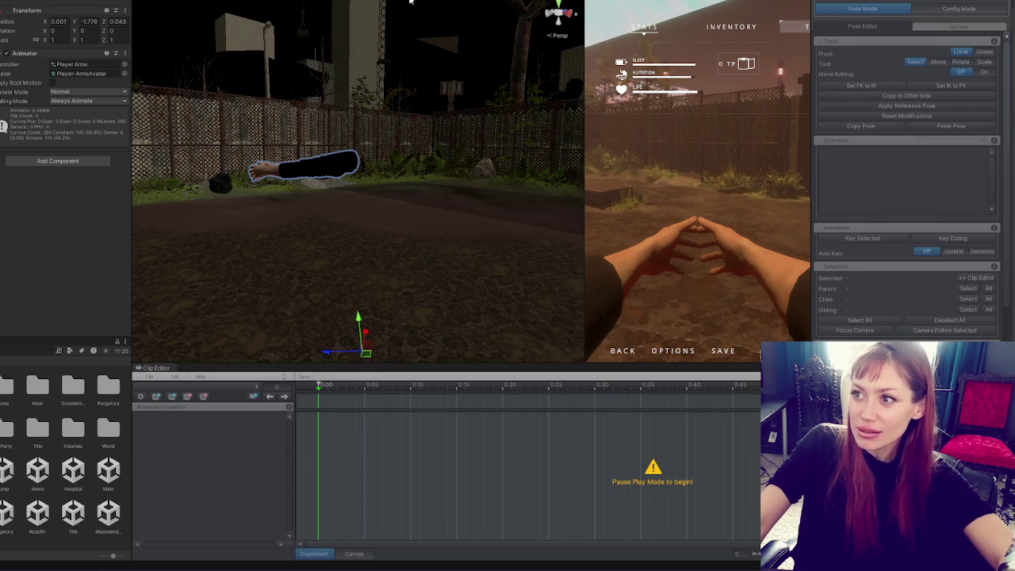
Exit Play mode and open the Main scene, saving the Title scene's changes.
key(ctrl+p)
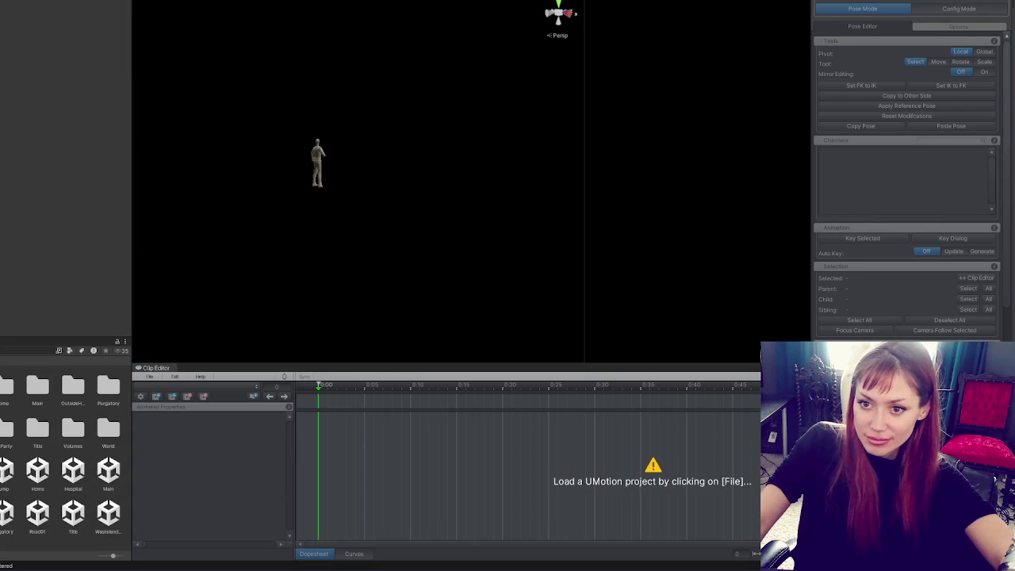
double_click(109, 470)
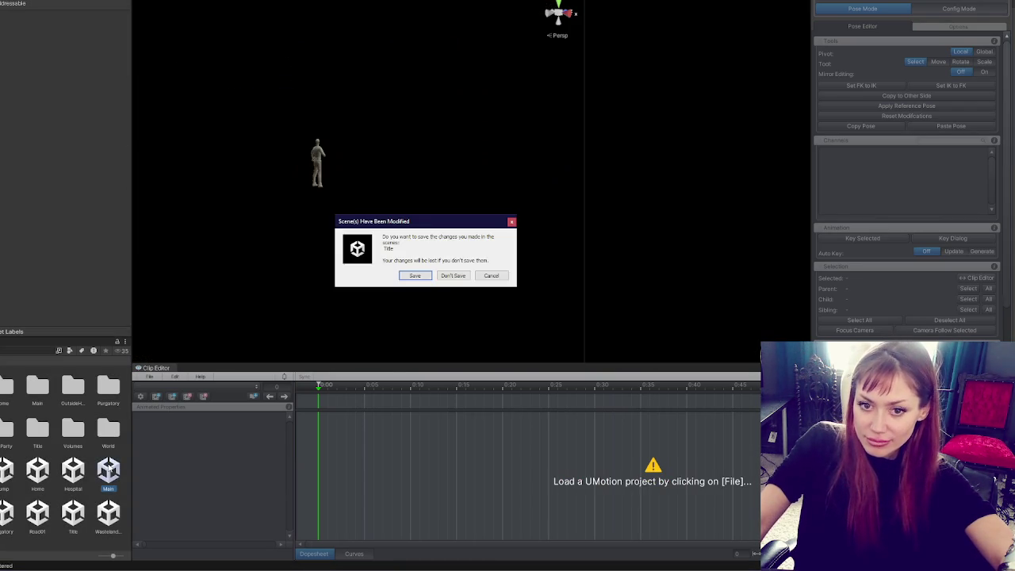
click(426, 276)
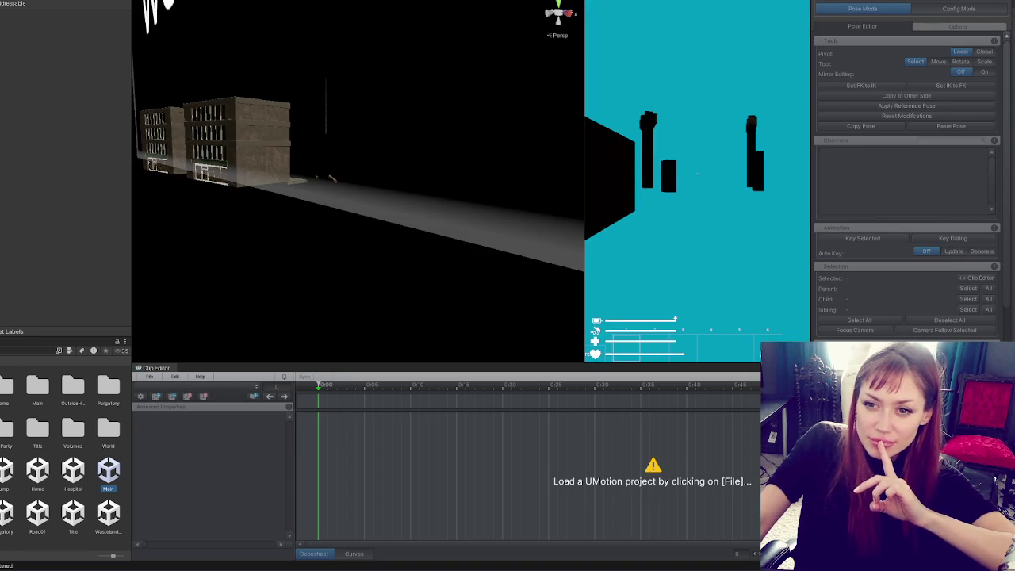
Paste the copied position onto Player-Arms, placing it at 0.001, -1.776, 0.043.
click(332, 179)
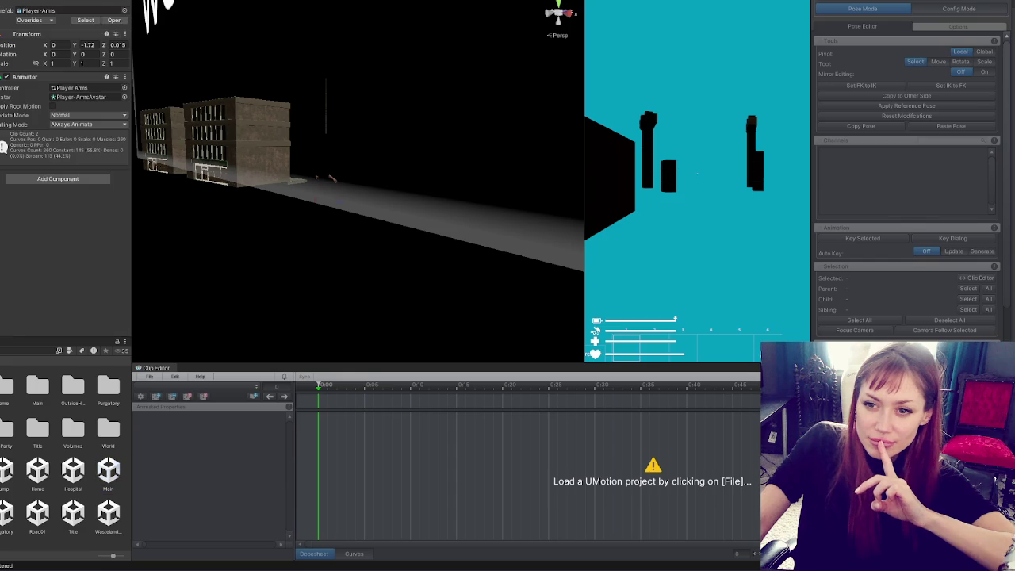
click(124, 33)
mouse_move(158, 117)
click(254, 117)
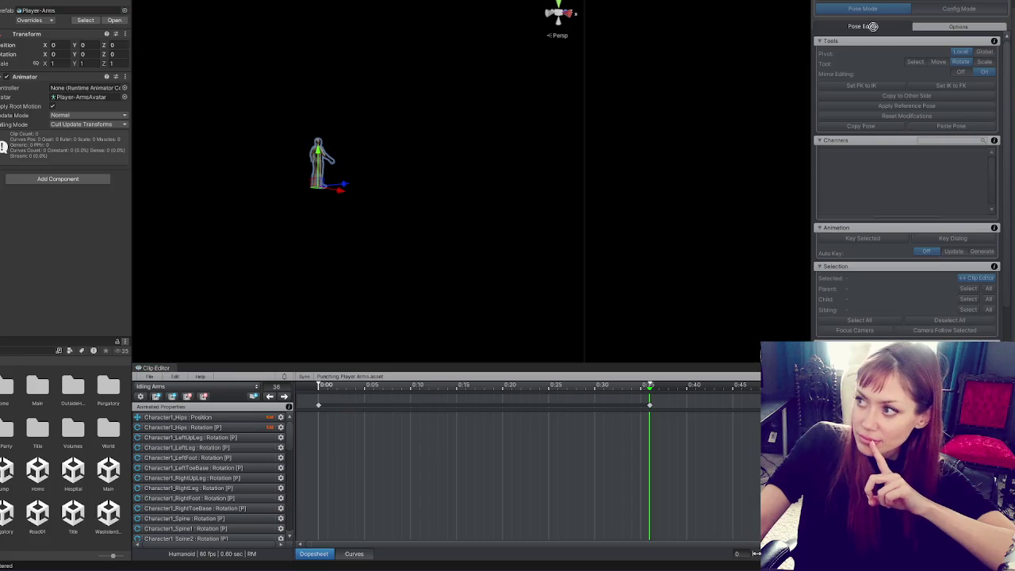
Select the Player-Arms character in UMotion and frame it in the Scene view.
click(895, 6)
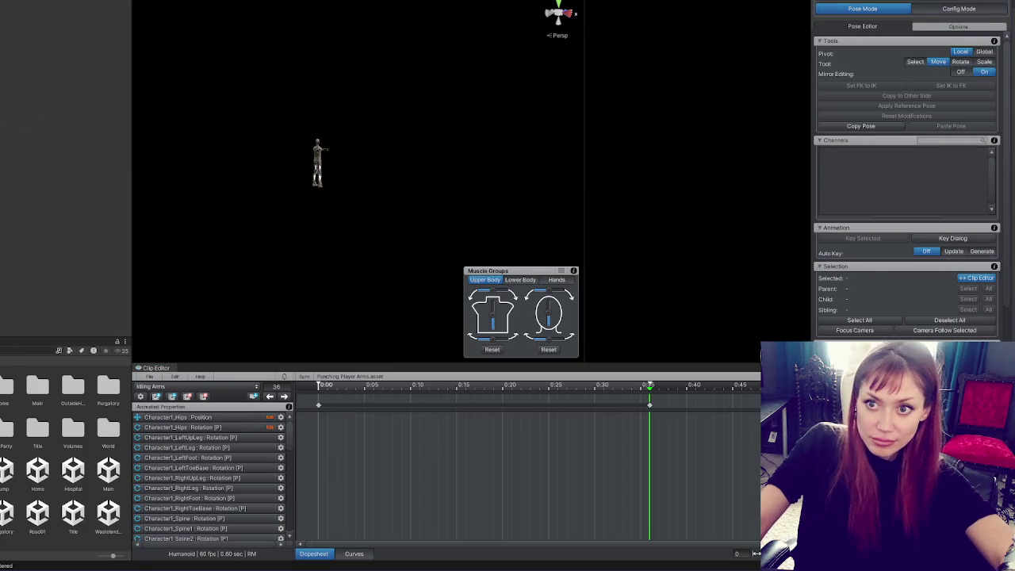
click(338, 161)
click(246, 132)
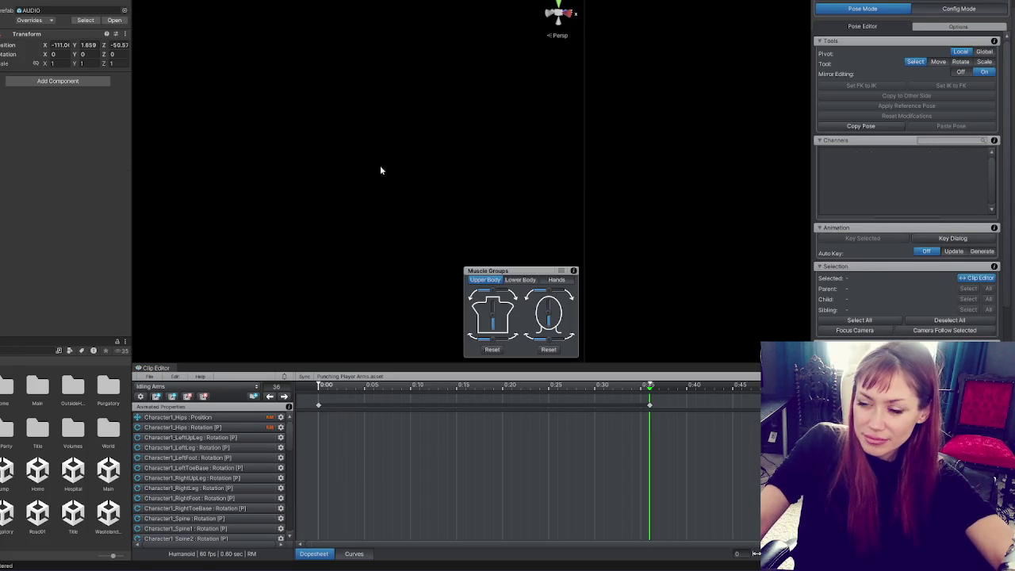
click(347, 178)
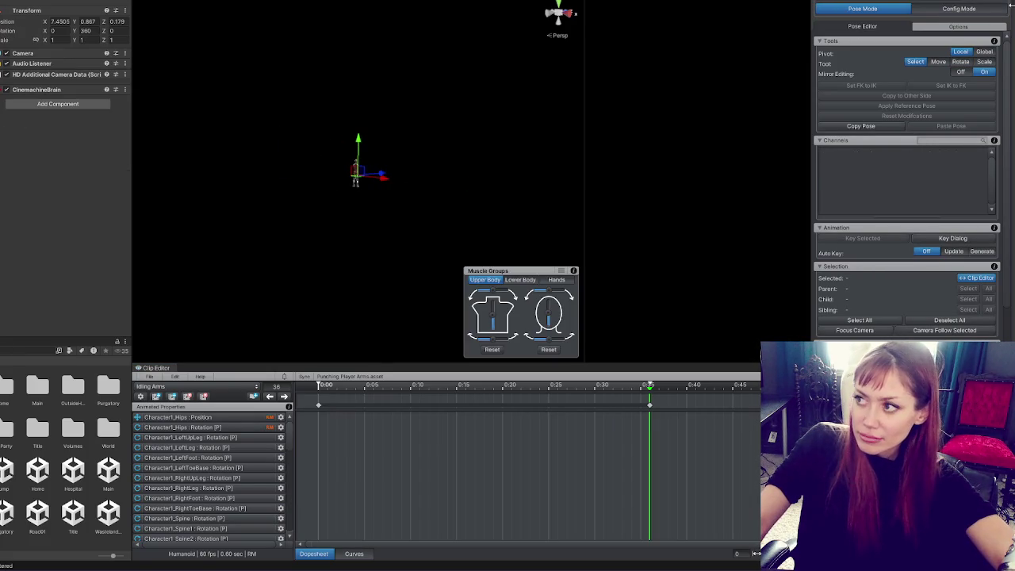
click(356, 170)
key(f)
drag(392, 105, 450, 193)
scroll(344, 195, down, 5)
mouse_move(343, 195)
mouse_down()
mouse_move(373, 229)
mouse_move(244, 235)
mouse_move(460, 238)
mouse_move(475, 294)
mouse_move(520, 290)
mouse_move(299, 320)
mouse_move(346, 35)
mouse_move(361, 178)
mouse_up()
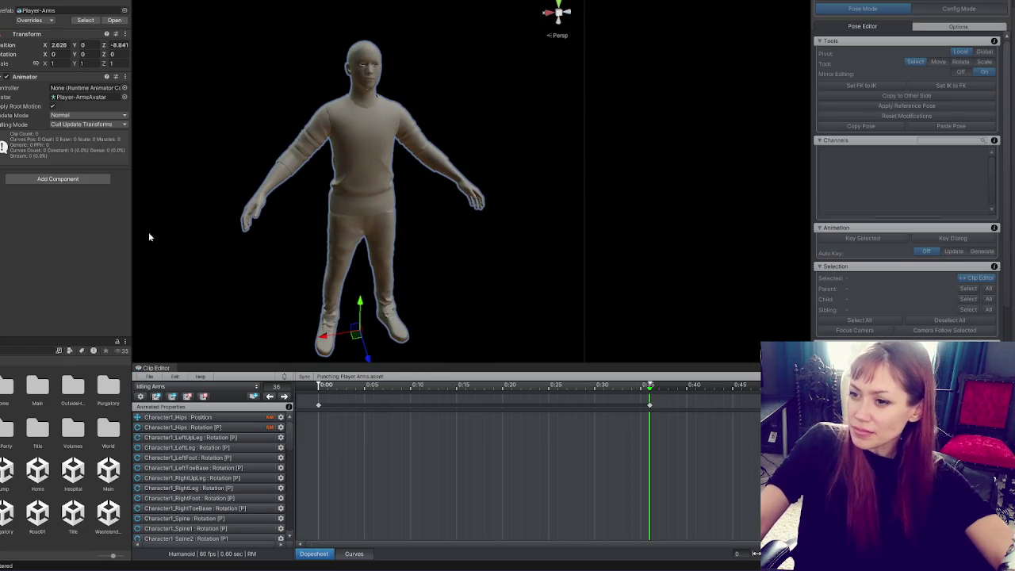
Bring the arms down to the sides at frame 0 of the Idling Arms clip.
click(871, 8)
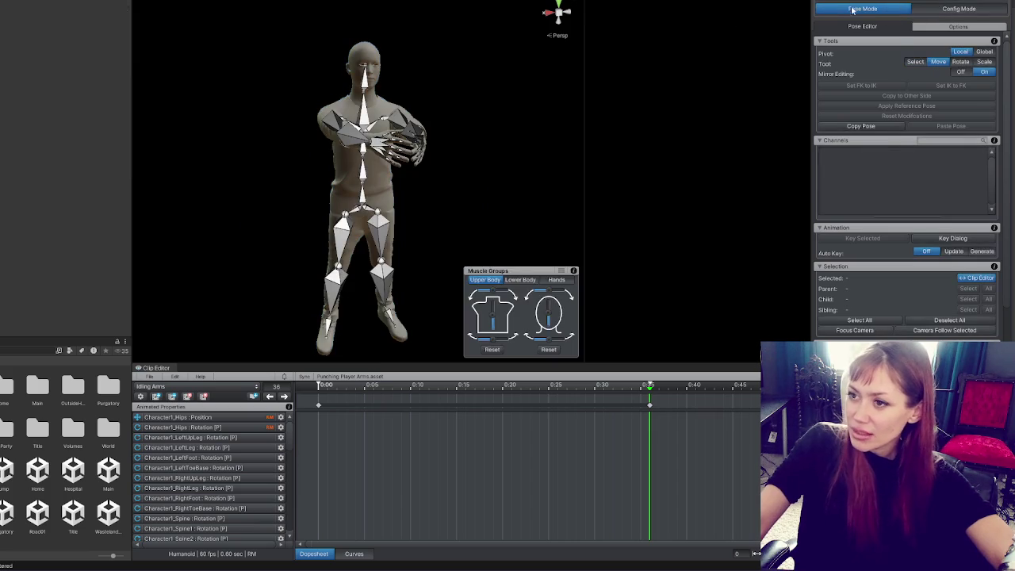
click(404, 131)
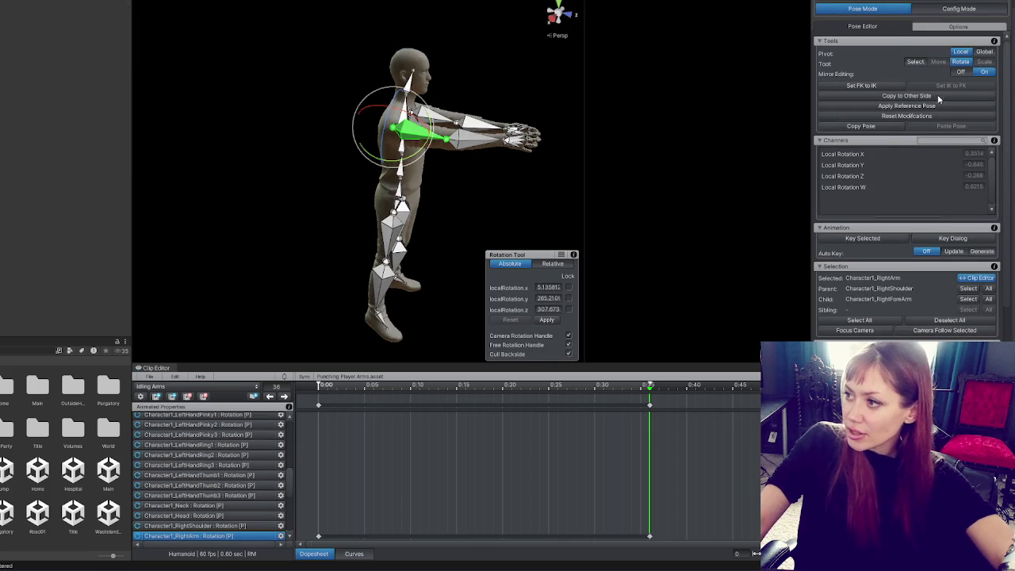
mouse_move(428, 111)
mouse_down()
mouse_move(464, 176)
mouse_move(413, 178)
mouse_up()
mouse_move(293, 124)
mouse_down()
mouse_move(575, 127)
mouse_move(378, 148)
mouse_up()
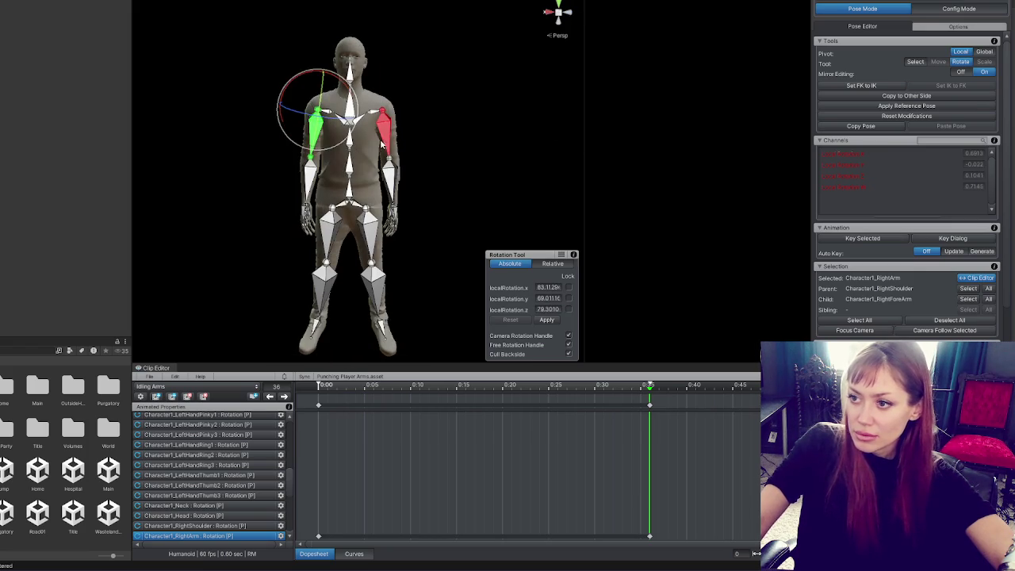
click(379, 149)
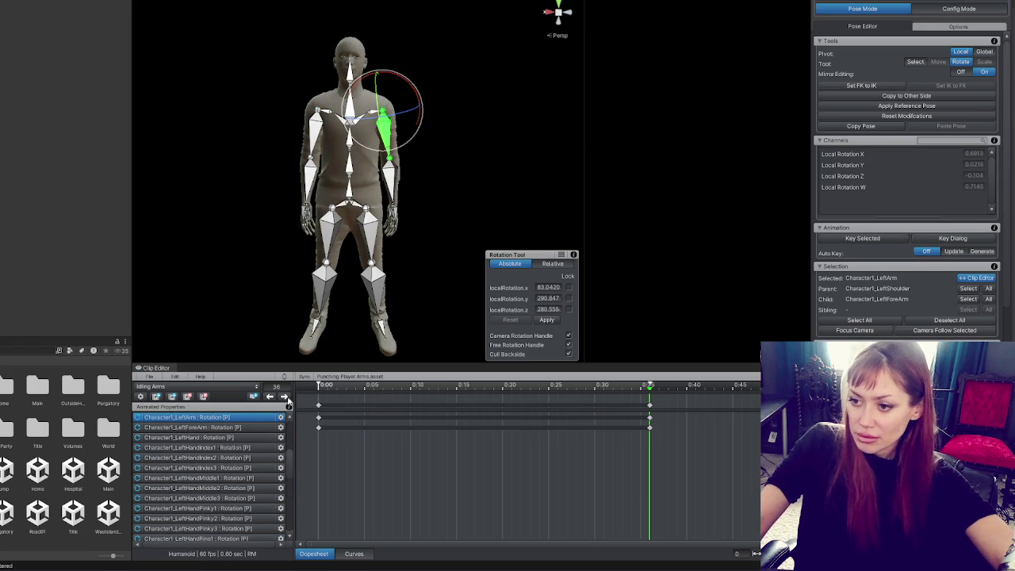
click(317, 386)
drag(634, 410, 658, 432)
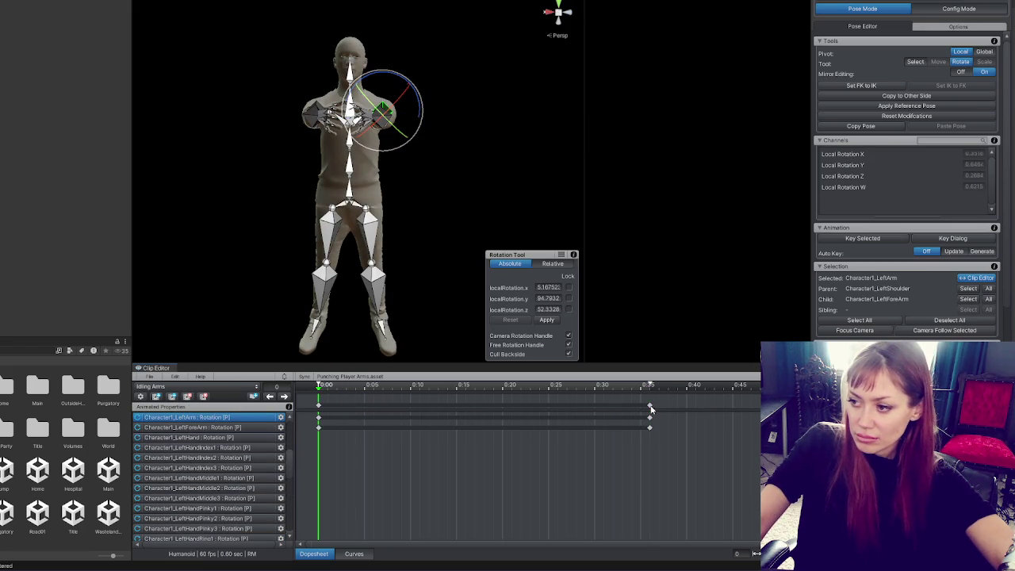
key(ctrl+z)
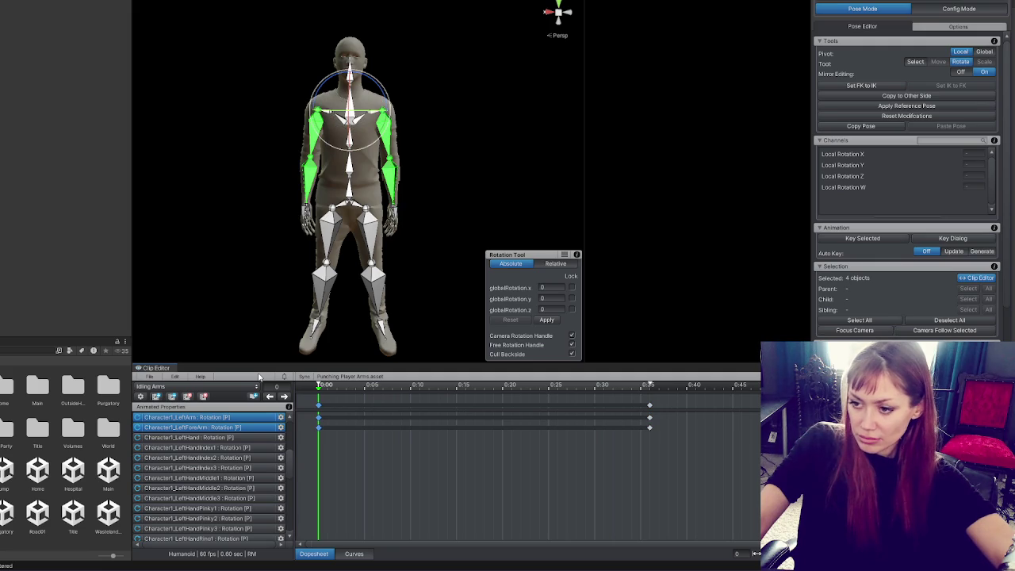
Switch to the Punching Arms clip from the clip list.
click(198, 386)
click(181, 406)
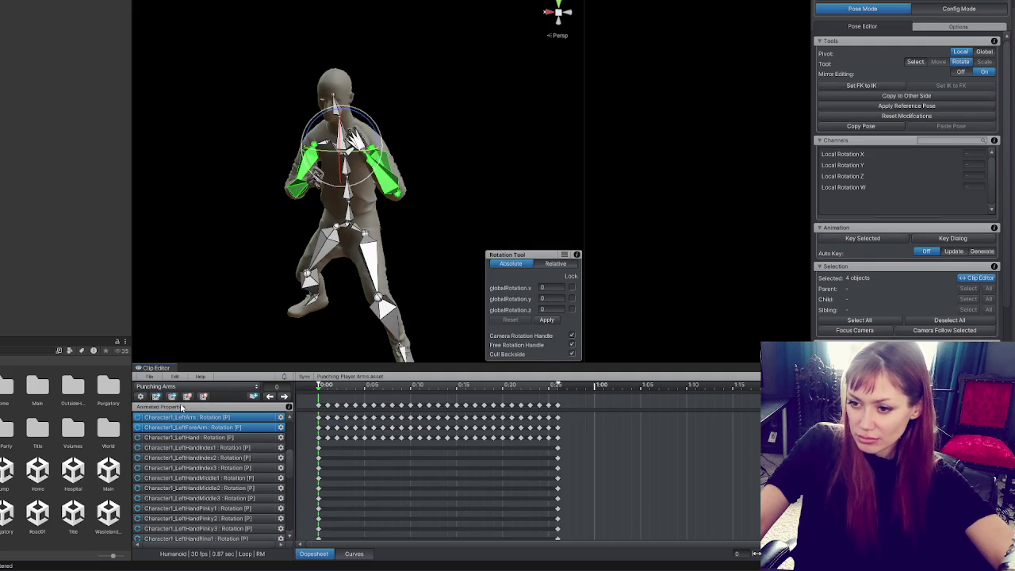
click(174, 397)
Duplicate Idling Arms as 'Punching 2' and view the character from the side.
click(172, 398)
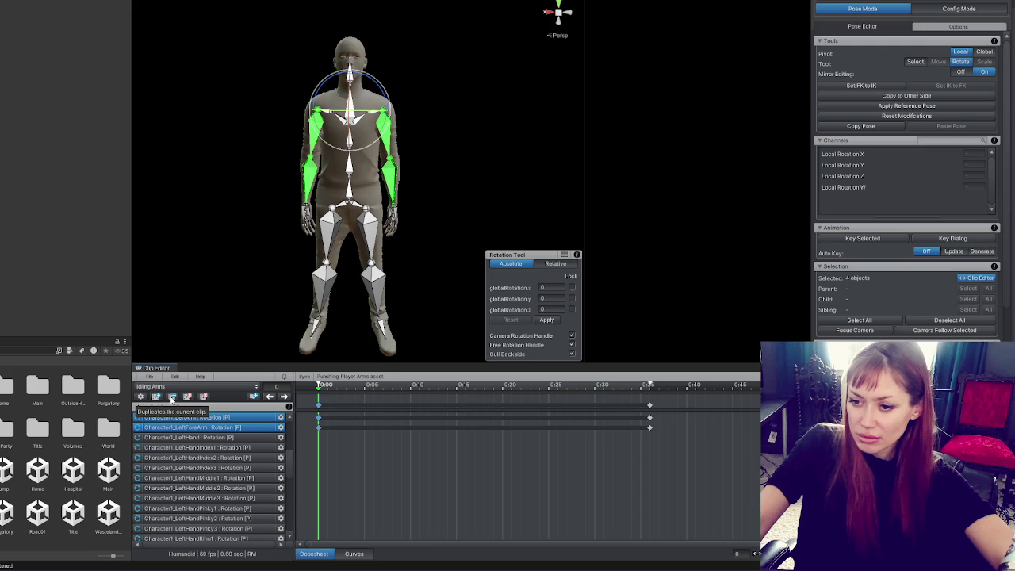
click(171, 397)
text(Punc)
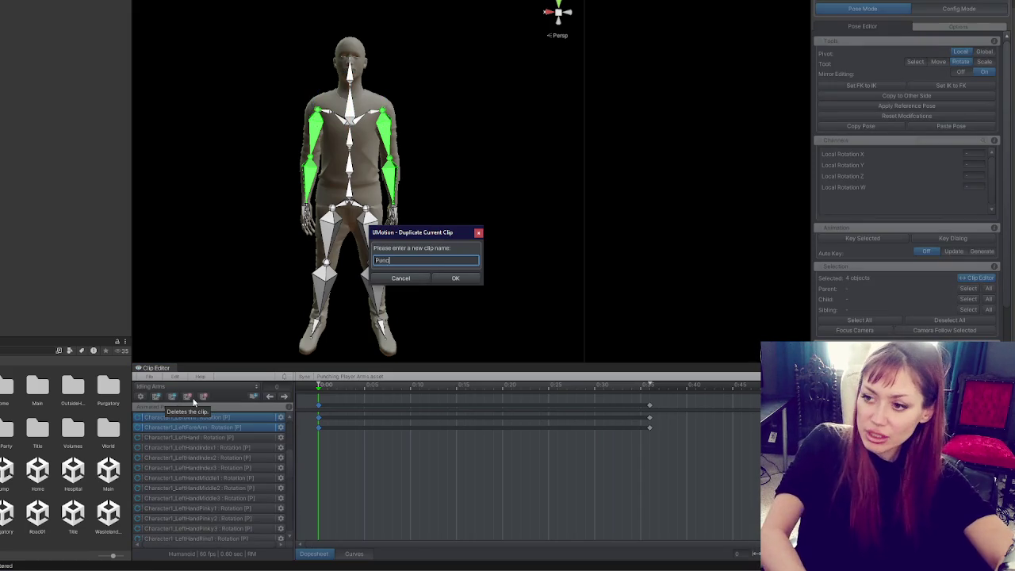
click(423, 301)
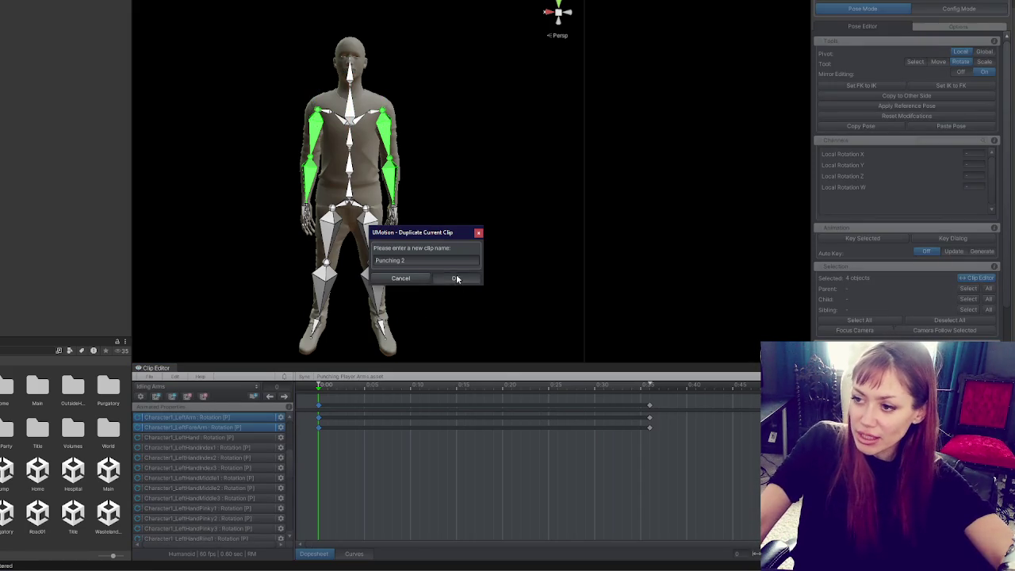
click(455, 277)
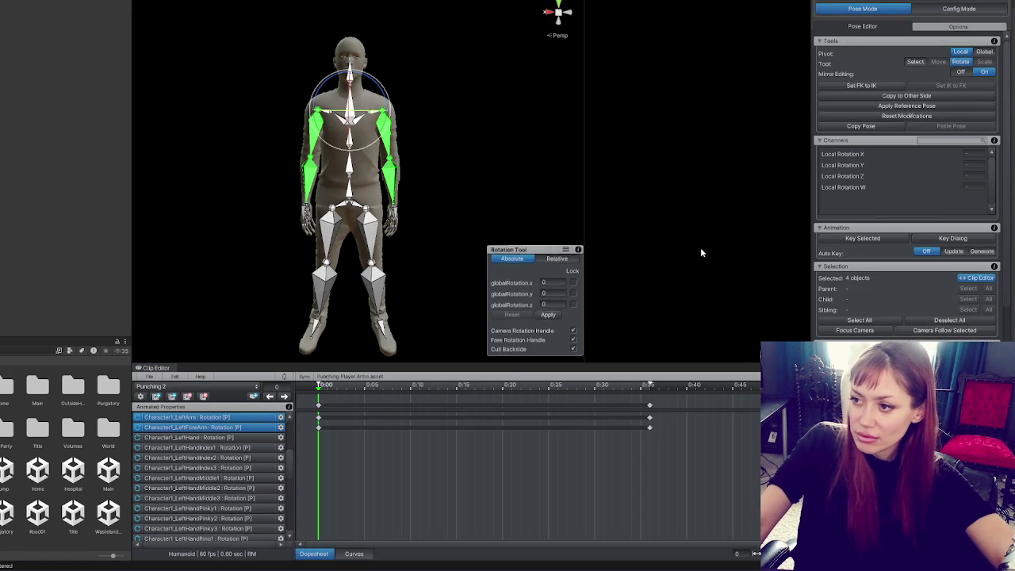
mouse_move(334, 352)
mouse_down()
mouse_move(378, 144)
mouse_move(288, 55)
mouse_move(238, 80)
mouse_move(187, 51)
mouse_move(291, 100)
mouse_move(278, 71)
mouse_move(335, 113)
mouse_move(352, 194)
mouse_move(376, 213)
mouse_move(305, 119)
mouse_move(790, 192)
mouse_up()
click(977, 106)
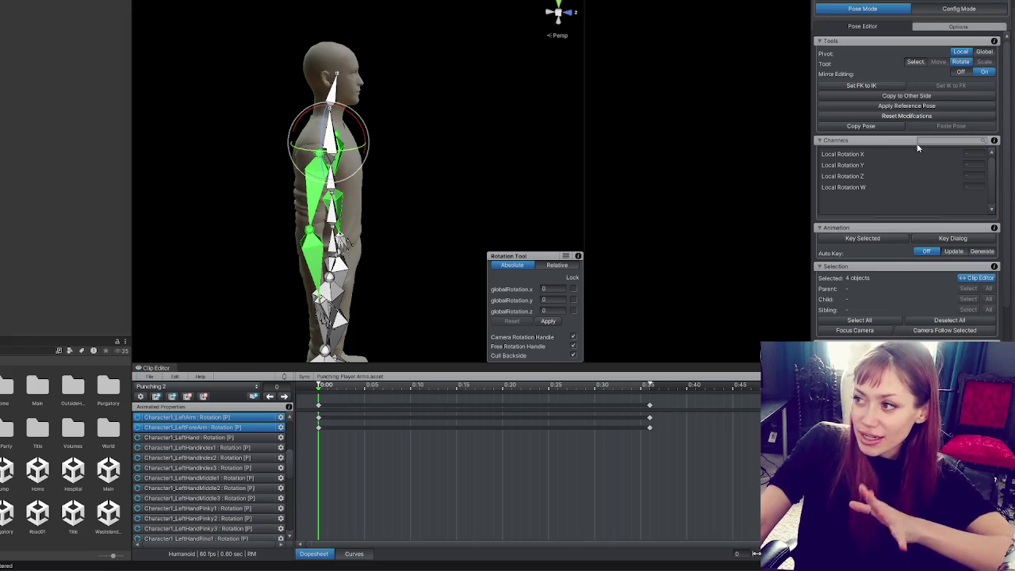
Turn Mirror Editing off and raise the right shoulder and upper arm forward to shoulder height.
click(960, 72)
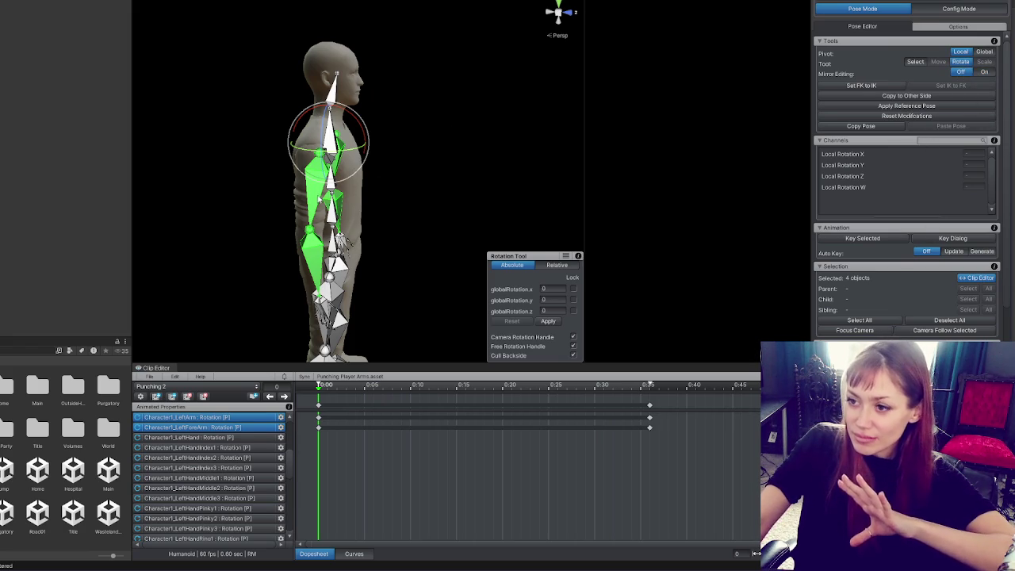
click(354, 182)
mouse_move(354, 182)
mouse_down()
mouse_move(283, 88)
mouse_move(219, 61)
mouse_move(533, 88)
mouse_move(397, 89)
mouse_up()
drag(270, 103, 253, 75)
mouse_move(357, 111)
mouse_down()
mouse_move(151, 112)
mouse_move(557, 182)
mouse_move(645, 151)
mouse_up()
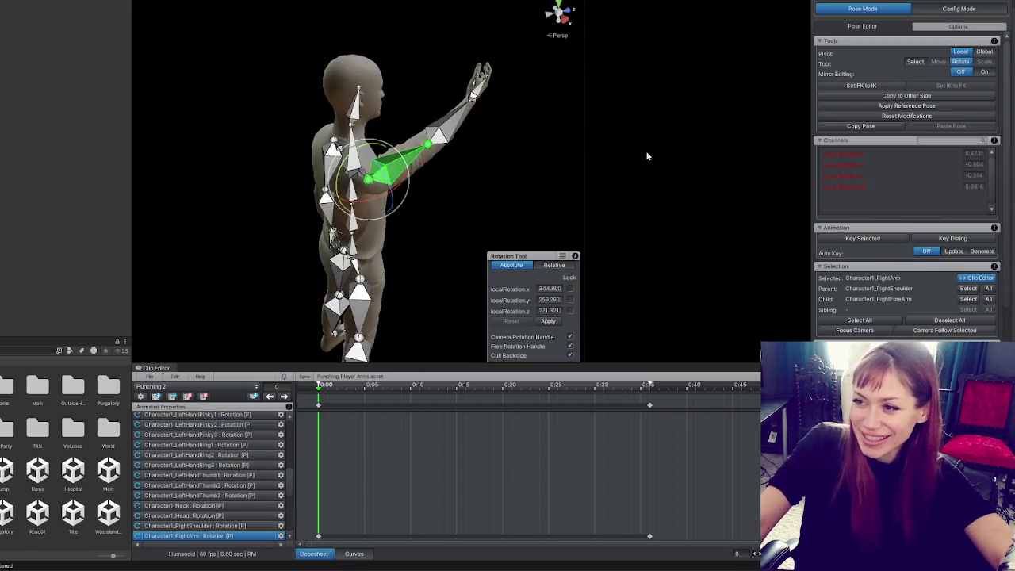
mouse_move(374, 181)
mouse_down()
mouse_move(361, 163)
mouse_move(393, 158)
mouse_move(383, 117)
mouse_move(203, 109)
mouse_move(568, 81)
mouse_up()
click(356, 108)
click(401, 147)
drag(461, 150, 508, 151)
drag(380, 163, 358, 151)
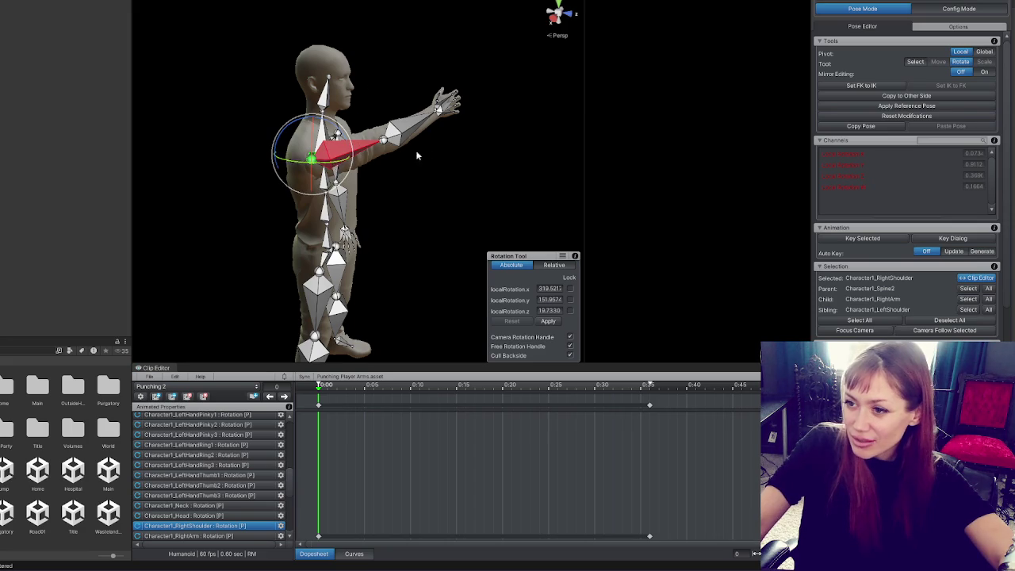
drag(402, 156, 471, 150)
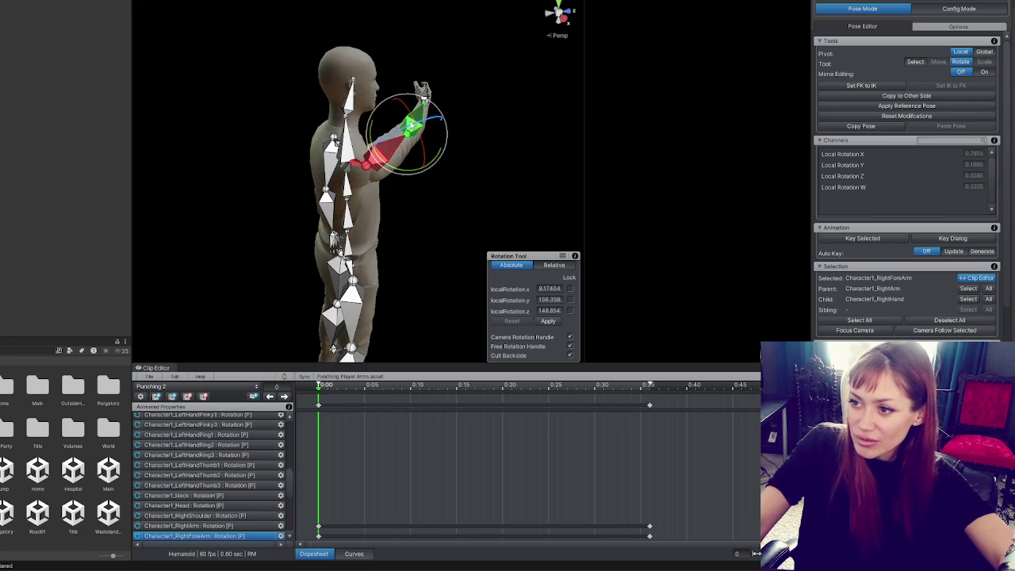
click(206, 535)
mouse_move(362, 200)
mouse_down()
mouse_move(404, 171)
mouse_move(424, 178)
mouse_move(461, 161)
mouse_move(397, 163)
mouse_up()
drag(259, 157, 309, 150)
drag(428, 143, 544, 111)
mouse_move(509, 61)
mouse_down()
mouse_move(363, 159)
mouse_move(367, 168)
mouse_up()
Adjust the right forearm and hand so the outstretched arm points straight forward.
click(444, 101)
mouse_move(456, 123)
mouse_down()
mouse_move(288, 188)
mouse_move(711, 237)
mouse_move(555, 158)
mouse_move(443, 141)
mouse_move(457, 174)
mouse_move(447, 145)
mouse_move(468, 158)
mouse_move(432, 218)
mouse_move(455, 228)
mouse_up()
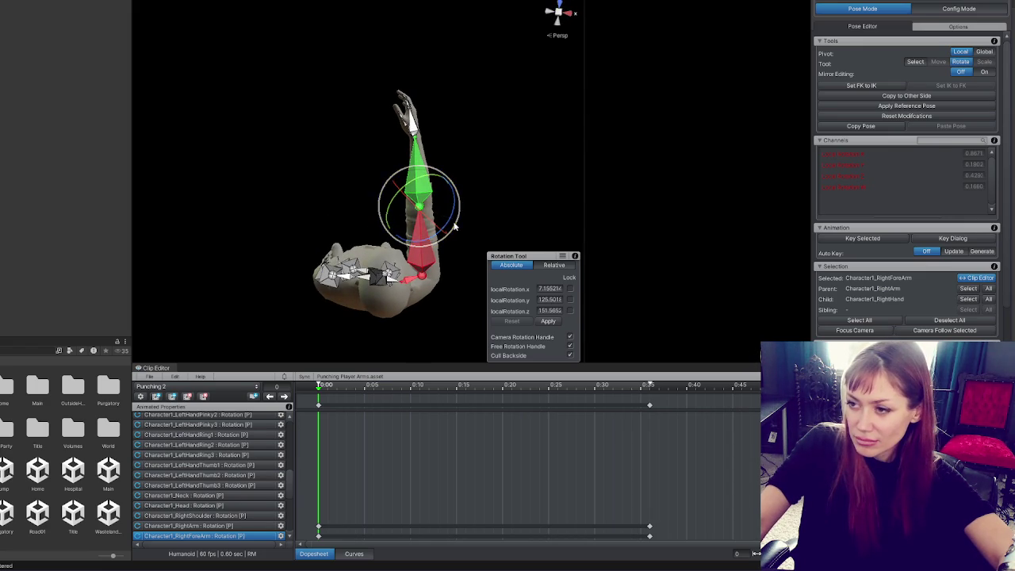
click(425, 162)
mouse_move(453, 160)
mouse_down()
mouse_move(446, 145)
mouse_move(410, 146)
mouse_up()
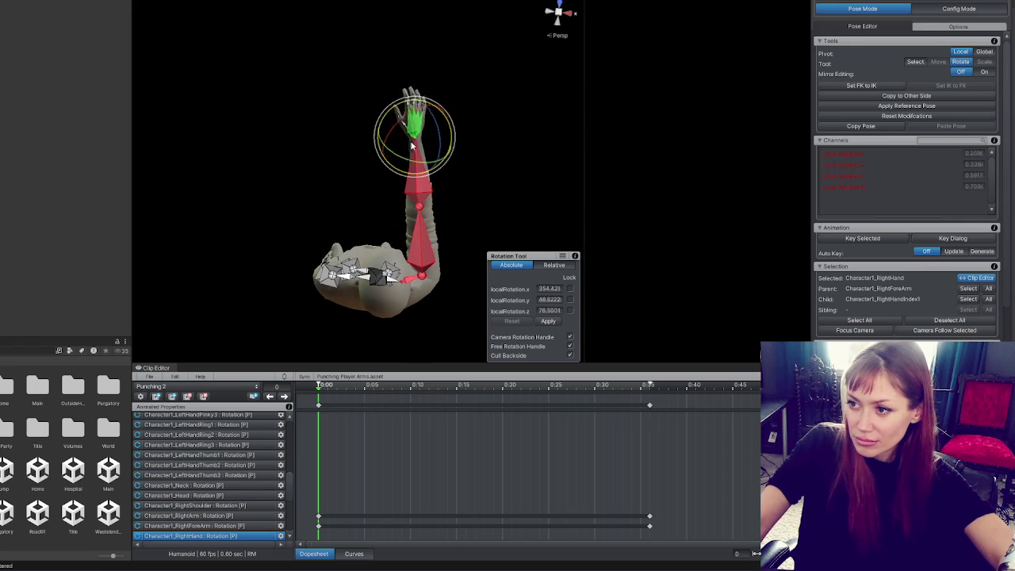
click(421, 186)
drag(424, 194, 429, 200)
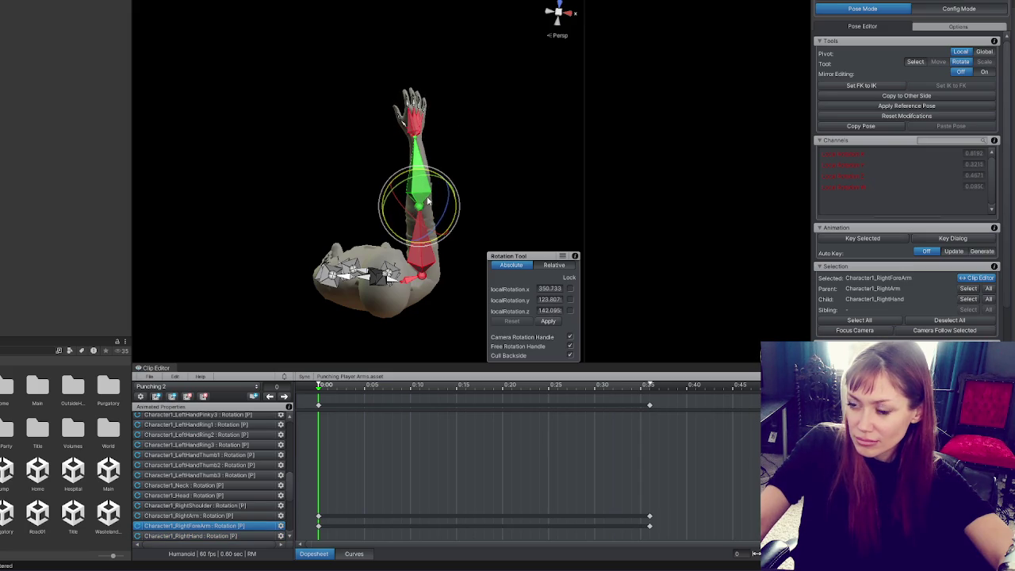
click(413, 121)
drag(422, 148, 445, 162)
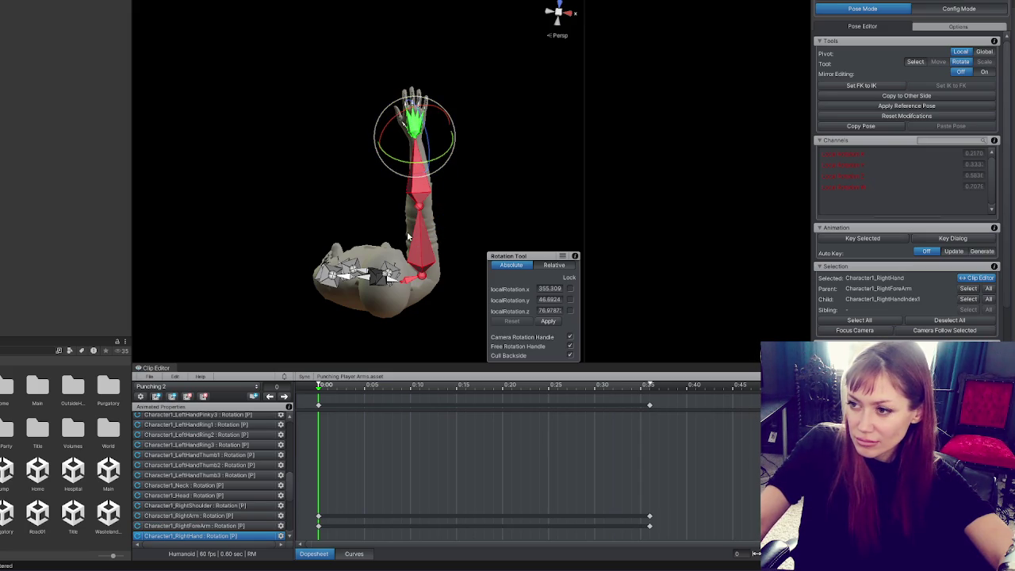
click(429, 244)
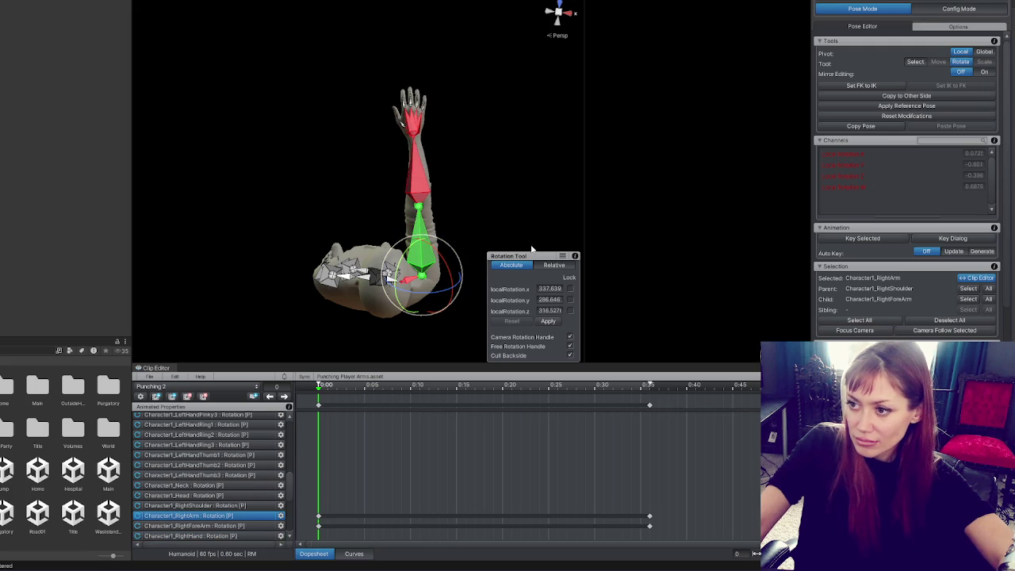
mouse_move(531, 249)
mouse_down()
mouse_move(562, 192)
mouse_move(344, 50)
mouse_move(300, 2)
mouse_move(340, 27)
mouse_move(372, 161)
mouse_up()
click(372, 161)
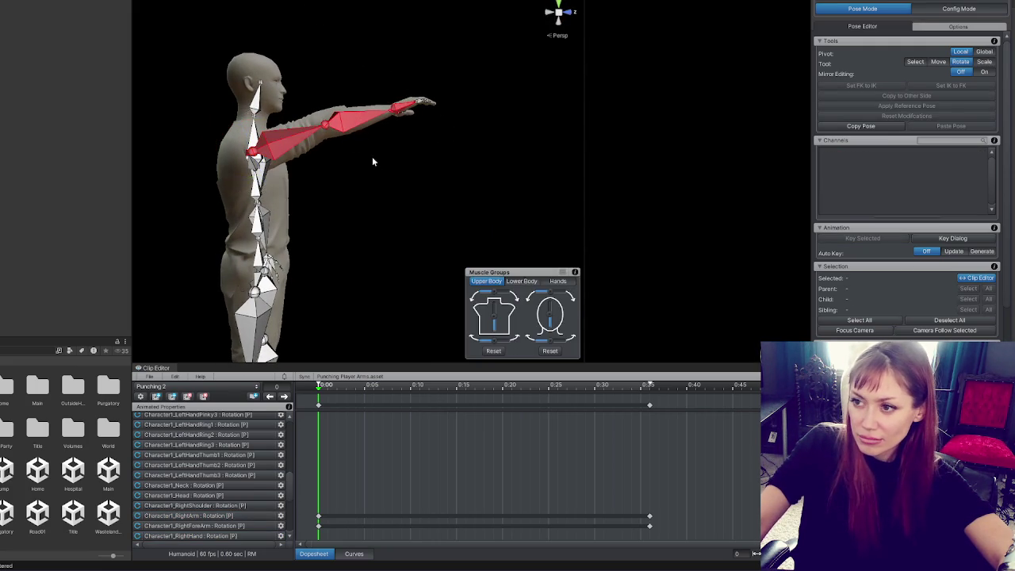
click(337, 127)
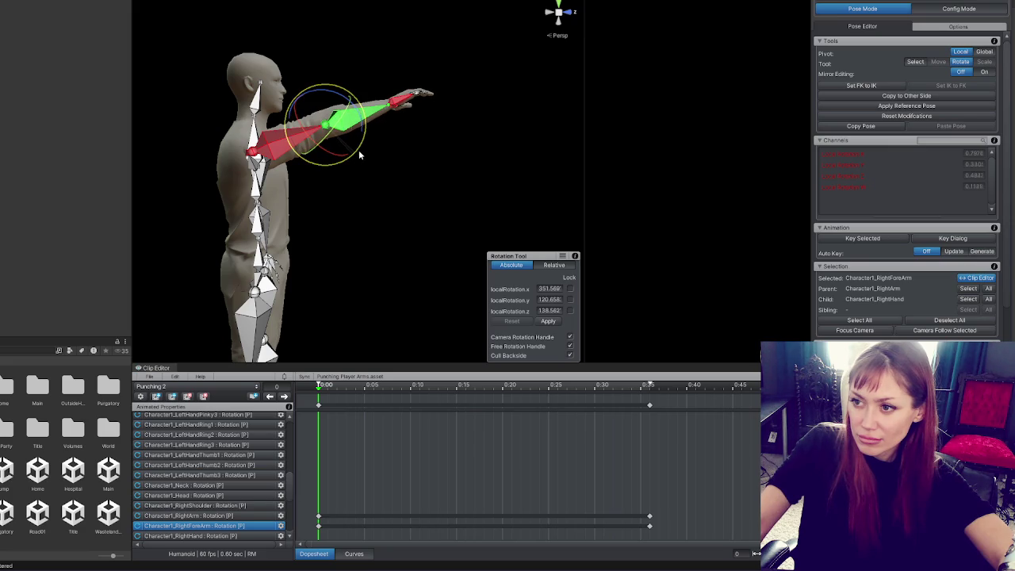
click(399, 103)
click(286, 141)
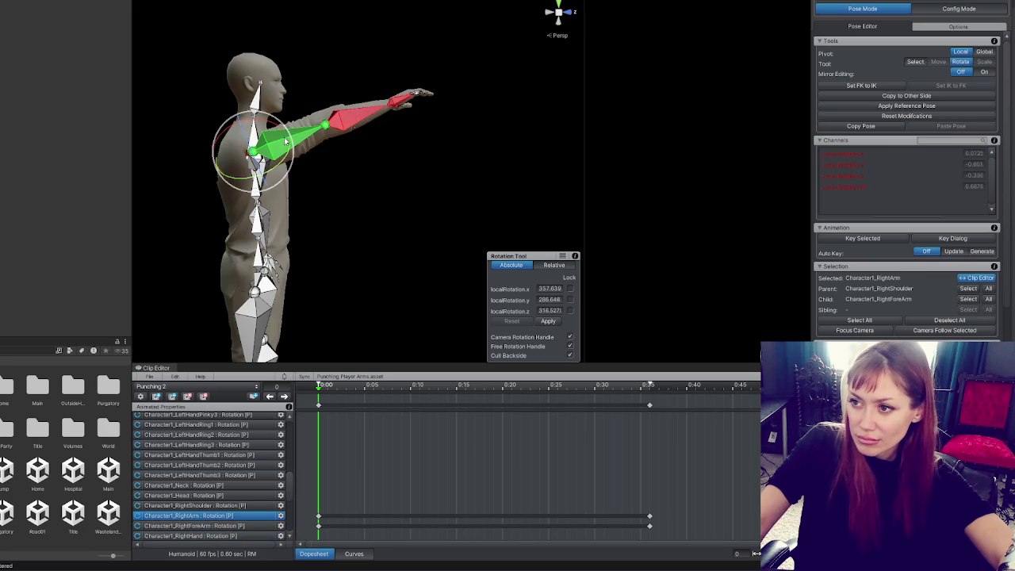
click(347, 121)
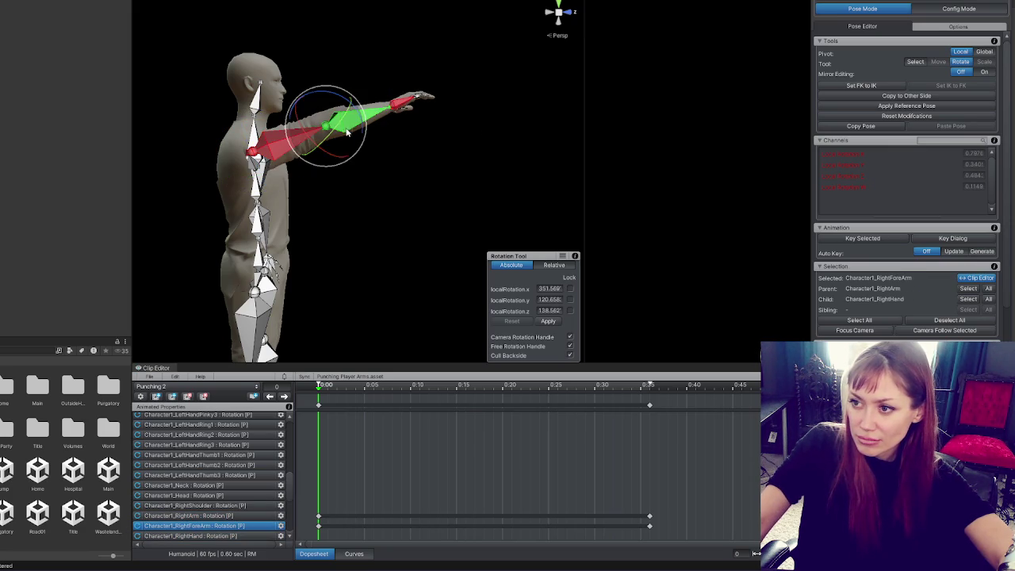
mouse_move(356, 155)
mouse_down()
mouse_move(502, 209)
mouse_move(595, 285)
mouse_move(423, 215)
mouse_move(359, 175)
mouse_move(468, 261)
mouse_move(443, 228)
mouse_move(434, 115)
mouse_move(468, 158)
mouse_move(663, 297)
mouse_up()
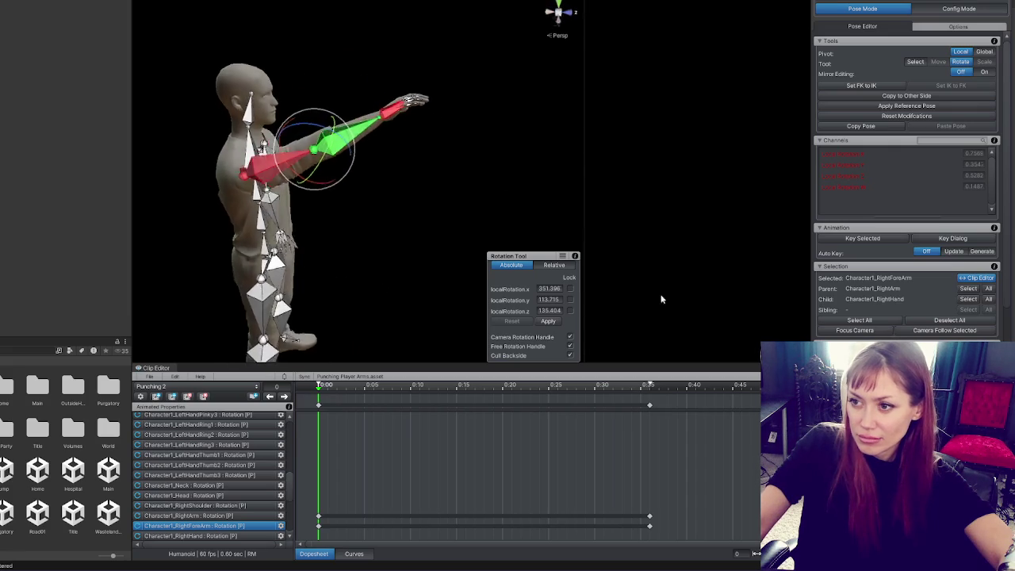
click(425, 109)
click(521, 197)
drag(557, 333, 508, 340)
Show the Hands muscle group controls and view the extended arm up close.
click(556, 282)
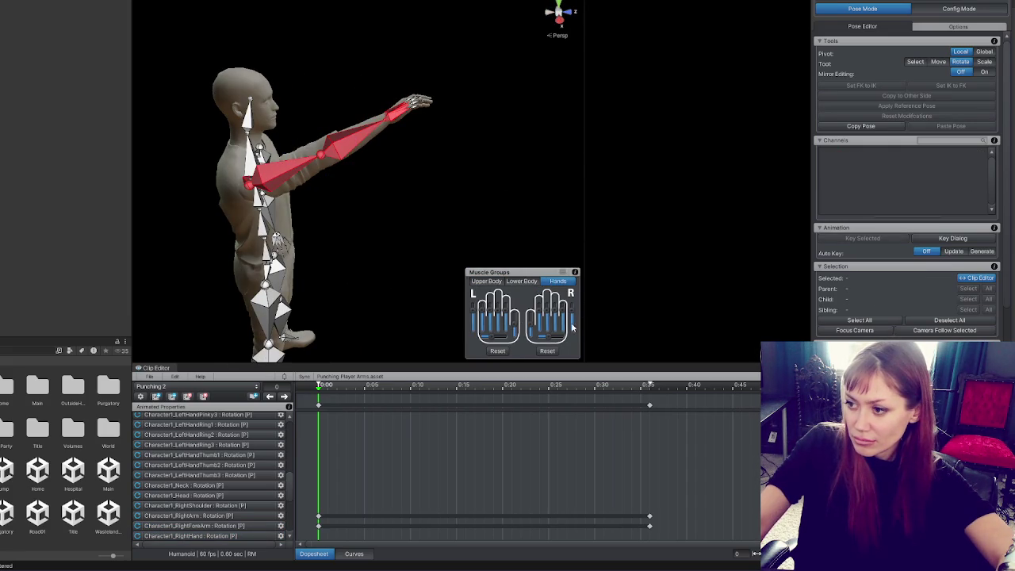
mouse_move(569, 342)
mouse_down()
mouse_move(356, 199)
mouse_move(227, 195)
mouse_move(255, 223)
mouse_up()
scroll(359, 128, up, 3)
drag(359, 128, 194, 208)
Curl the right index and pinky finger bones toward a fist.
click(194, 207)
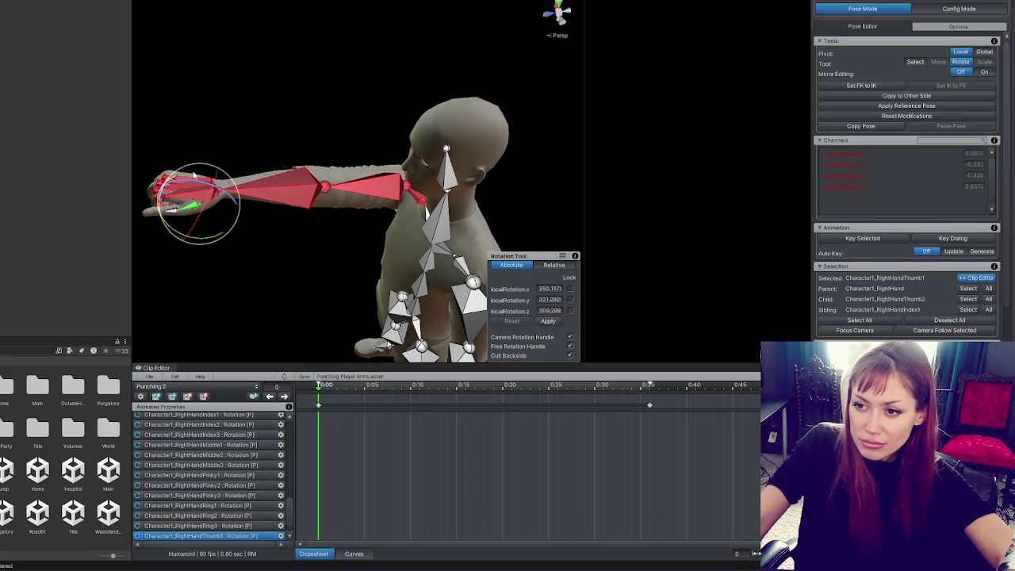
click(175, 211)
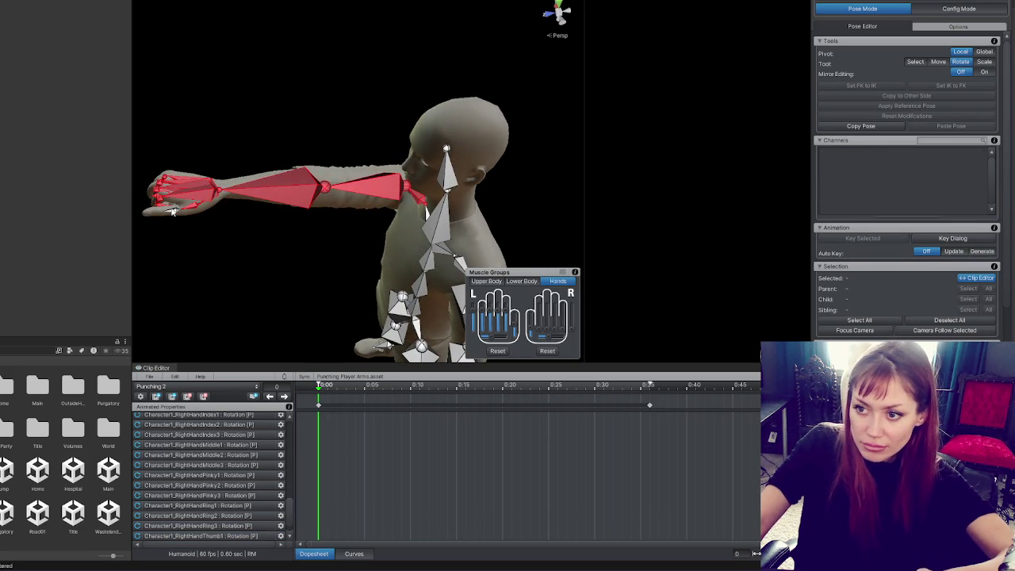
mouse_move(175, 211)
mouse_down()
mouse_move(235, 187)
mouse_move(444, 212)
mouse_up()
click(428, 218)
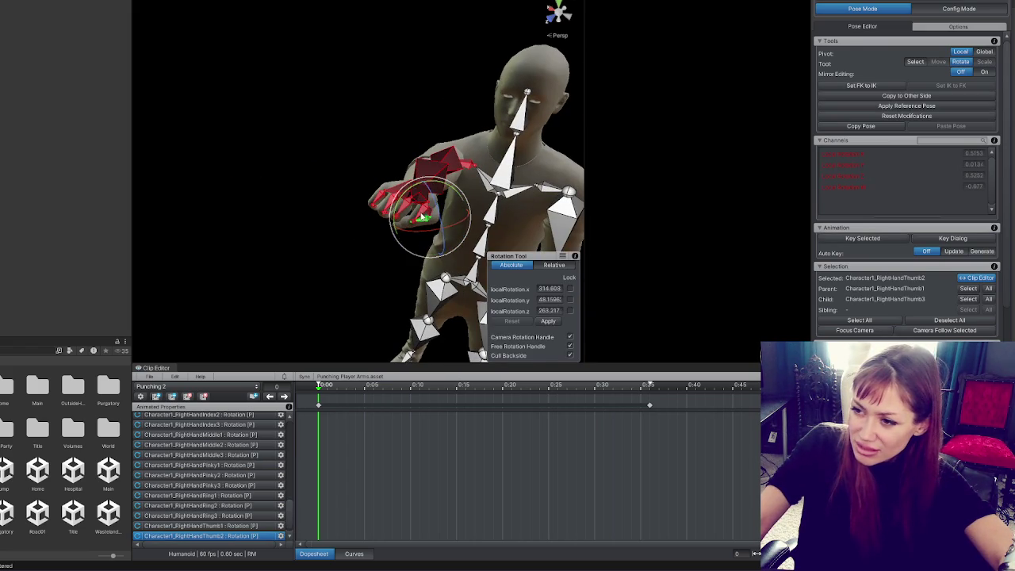
click(424, 218)
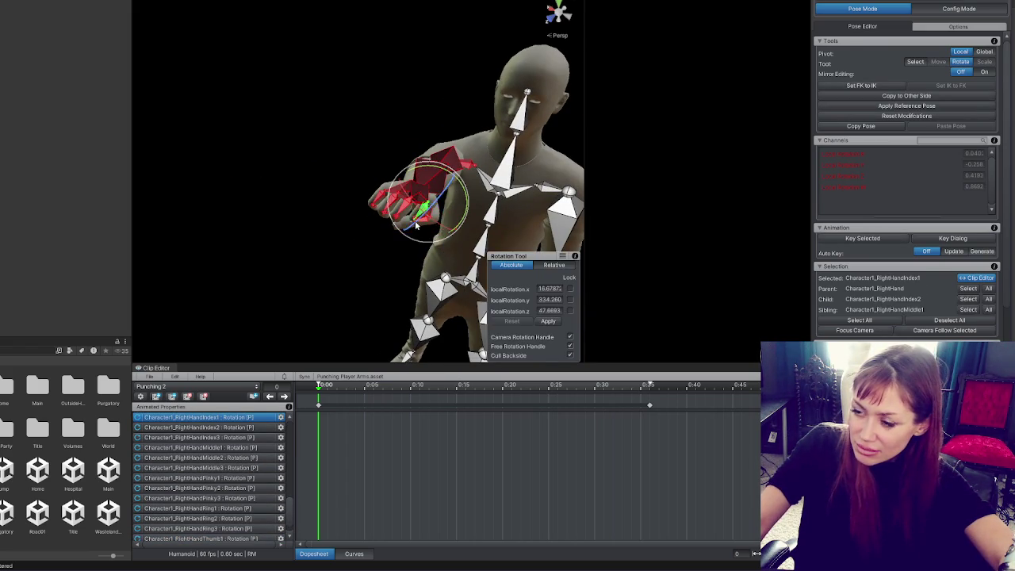
key(f)
scroll(396, 174, up, 5)
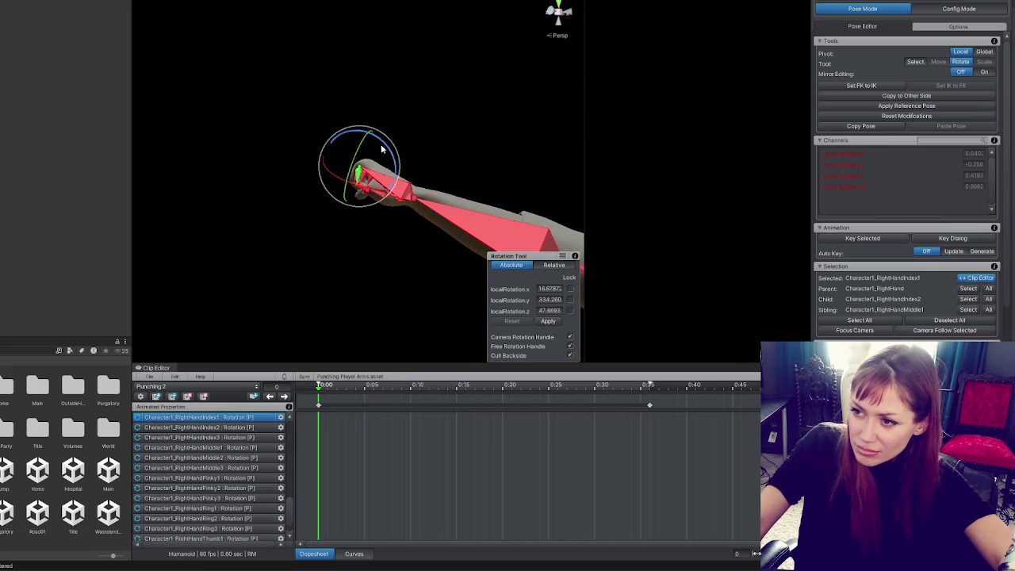
mouse_move(365, 140)
mouse_down()
mouse_move(586, 219)
mouse_move(491, 230)
mouse_move(406, 131)
mouse_move(396, 139)
mouse_move(392, 158)
mouse_move(541, 236)
mouse_up()
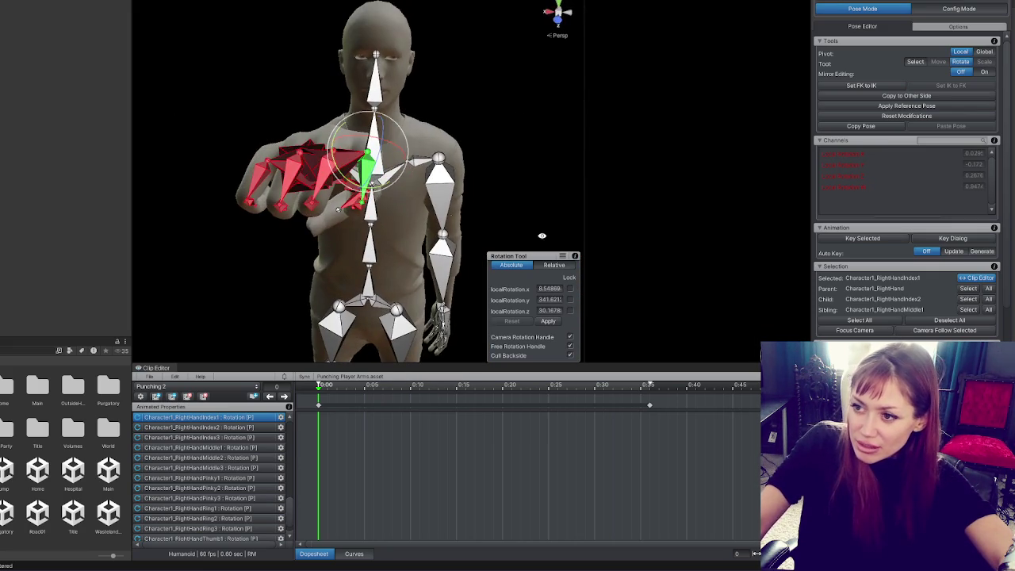
click(359, 184)
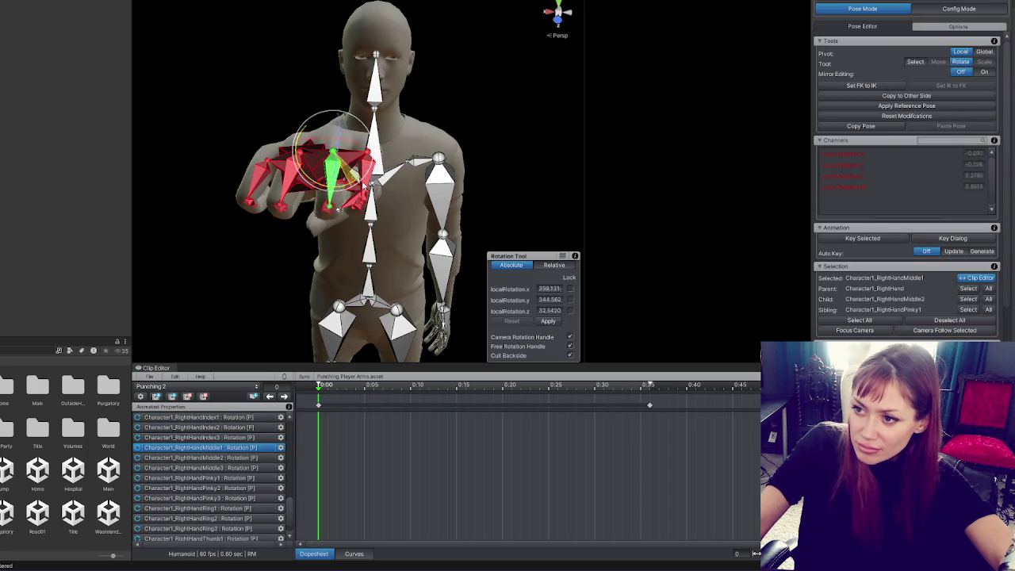
click(326, 182)
click(323, 183)
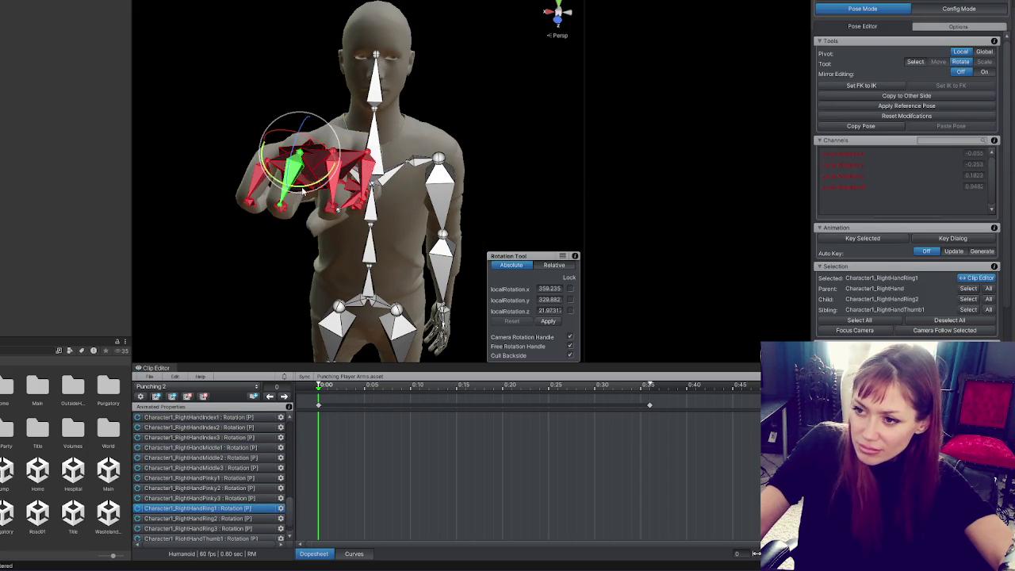
drag(273, 195, 255, 169)
Curl the index and middle finger bones further, viewing the hand front-on.
key(f)
mouse_move(679, 95)
mouse_down()
mouse_move(574, 41)
mouse_move(403, 18)
mouse_move(388, 176)
mouse_up()
click(388, 176)
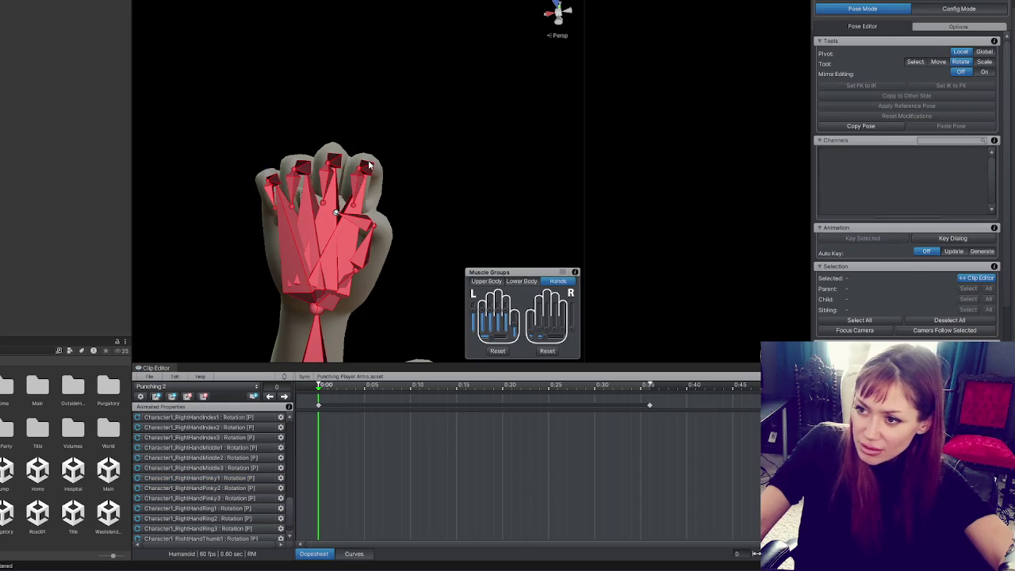
click(367, 166)
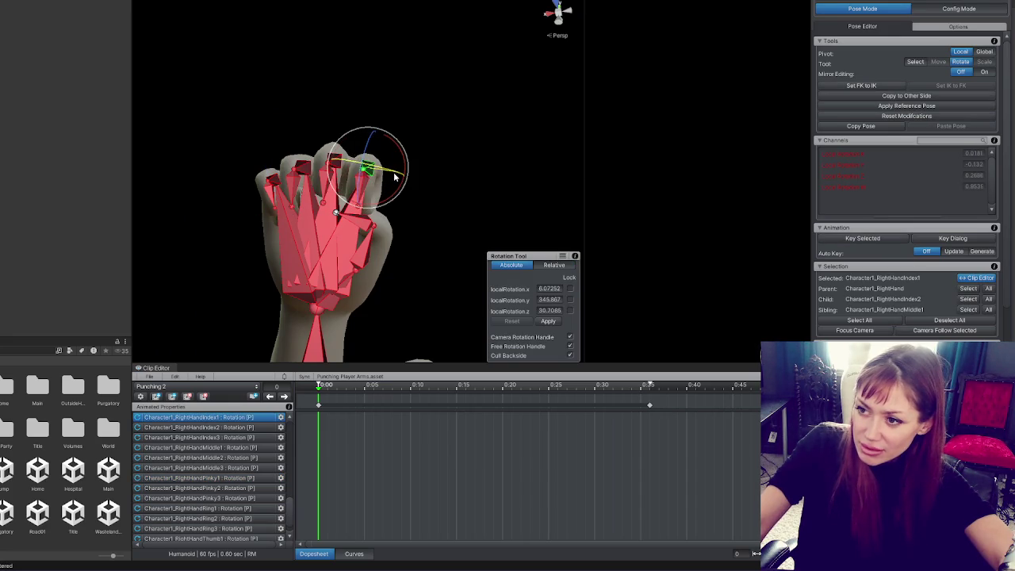
drag(393, 176, 287, 150)
click(286, 150)
click(328, 167)
click(383, 129)
click(362, 178)
drag(361, 178, 357, 163)
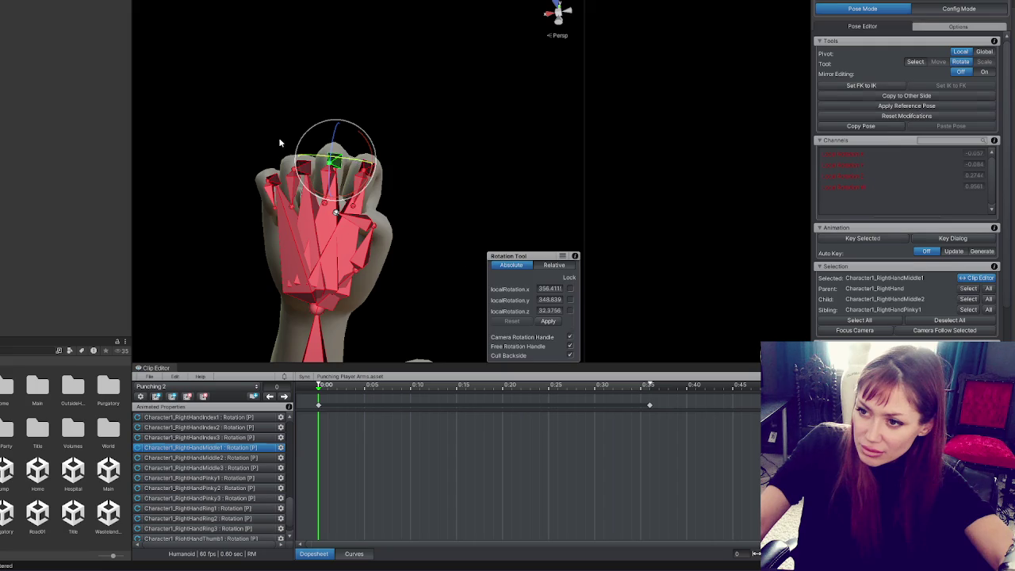
click(274, 174)
Rotate the right thumb's base and middle bones inward.
click(359, 235)
mouse_move(358, 235)
mouse_down()
mouse_move(406, 220)
mouse_move(475, 171)
mouse_move(421, 191)
mouse_up()
click(475, 171)
click(450, 190)
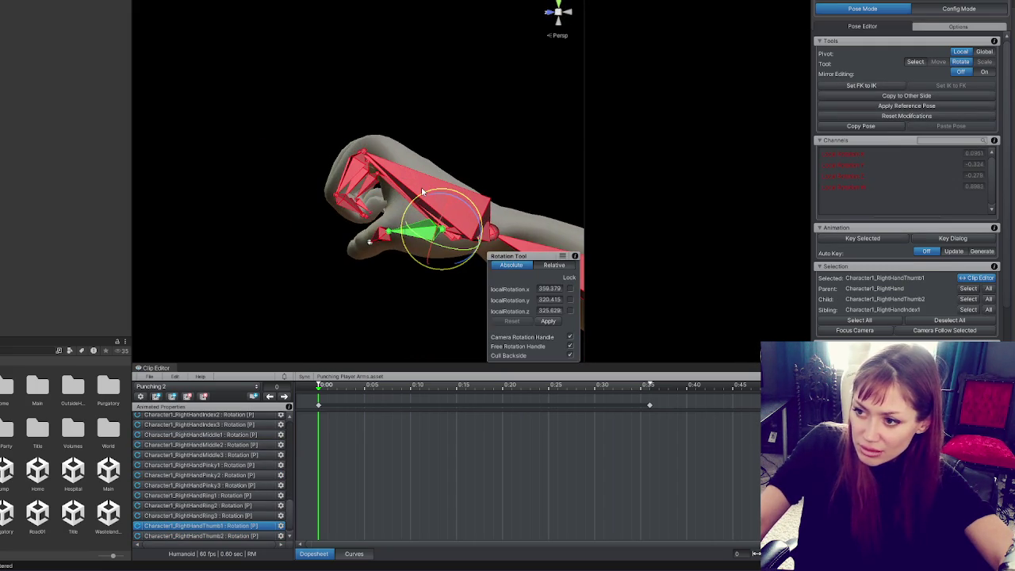
click(360, 234)
mouse_move(373, 229)
mouse_down()
mouse_move(418, 162)
mouse_move(388, 231)
mouse_move(372, 233)
mouse_move(400, 255)
mouse_move(438, 237)
mouse_move(435, 258)
mouse_move(446, 252)
mouse_move(460, 196)
mouse_move(421, 207)
mouse_move(436, 234)
mouse_move(381, 214)
mouse_move(363, 225)
mouse_move(254, 228)
mouse_move(328, 245)
mouse_move(509, 209)
mouse_move(384, 241)
mouse_move(169, 246)
mouse_move(220, 231)
mouse_move(238, 158)
mouse_move(447, 183)
mouse_move(274, 267)
mouse_move(245, 312)
mouse_move(429, 214)
mouse_up()
click(438, 150)
click(432, 230)
click(362, 228)
click(438, 172)
Tuck the thumb's middle and tip bones in to close the fist.
mouse_move(438, 172)
mouse_down()
mouse_move(505, 258)
mouse_move(731, 259)
mouse_move(421, 235)
mouse_up()
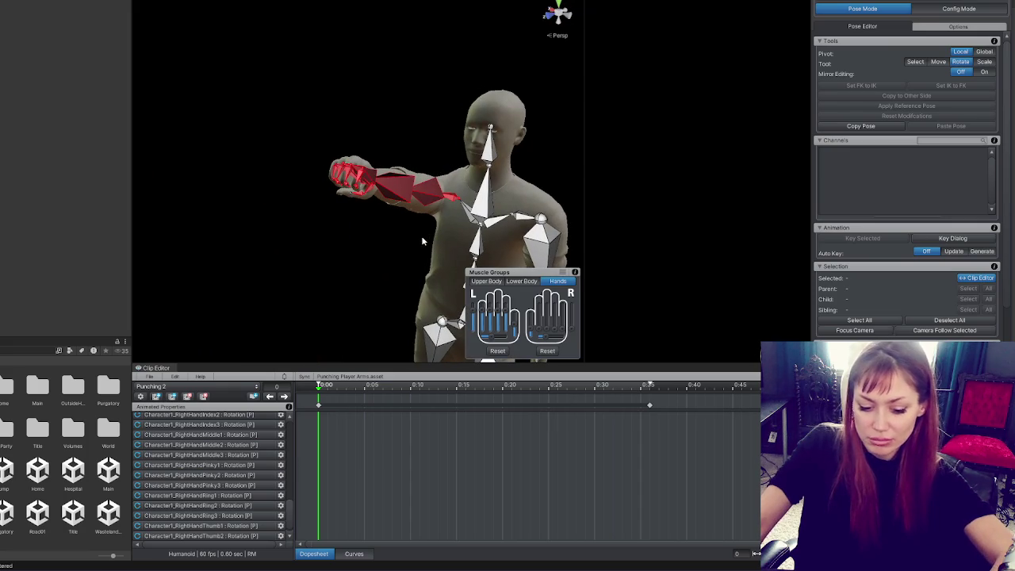
click(379, 206)
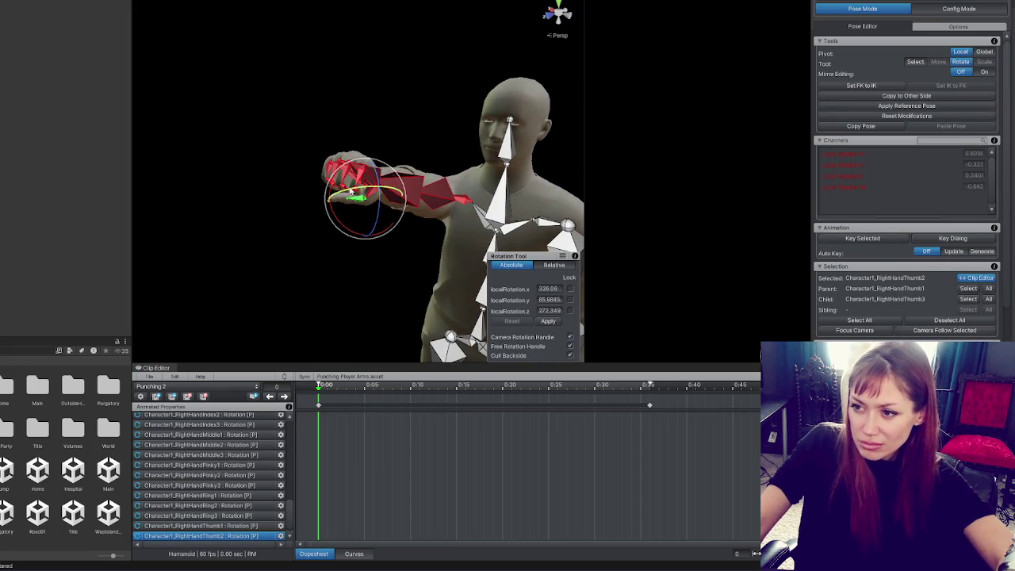
mouse_move(378, 239)
mouse_down()
mouse_move(364, 233)
mouse_move(423, 201)
mouse_move(349, 179)
mouse_up()
click(350, 204)
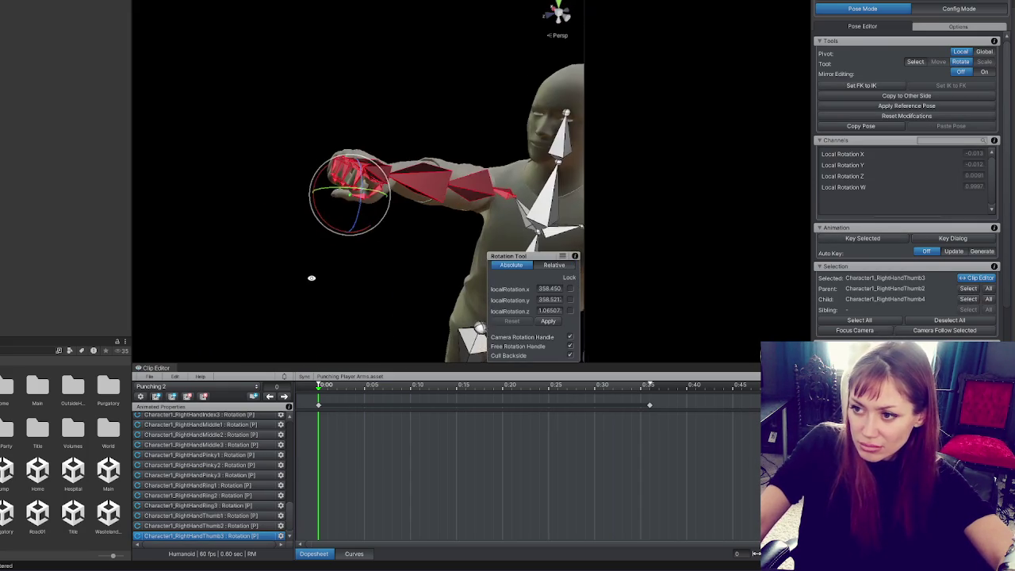
mouse_move(340, 220)
mouse_down()
mouse_move(321, 205)
mouse_move(384, 218)
mouse_move(349, 237)
mouse_up()
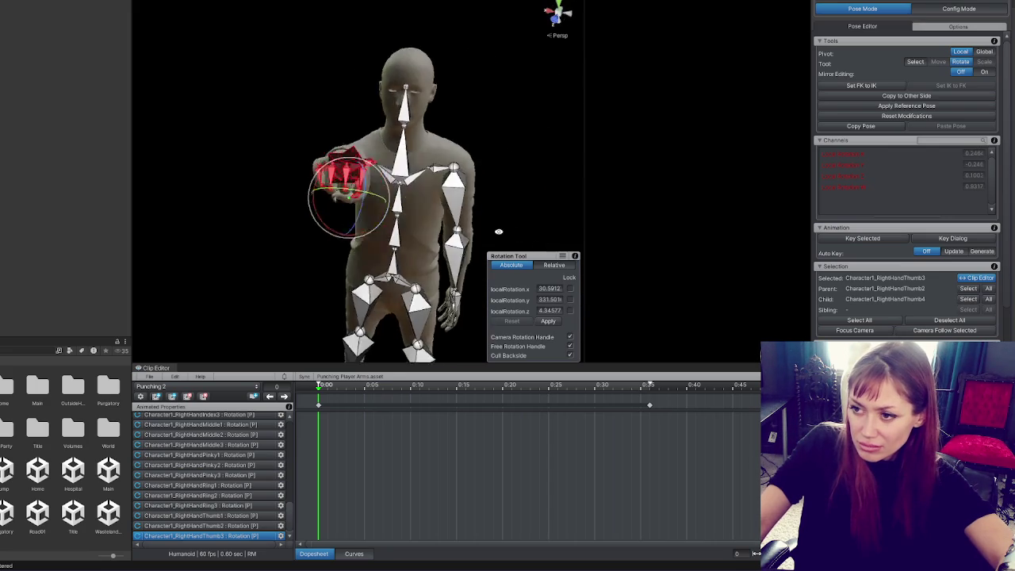
key(ctrl+a)
click(514, 161)
mouse_move(514, 161)
mouse_down()
mouse_move(736, 170)
mouse_move(444, 187)
mouse_move(394, 254)
mouse_move(574, 241)
mouse_move(584, 329)
mouse_move(333, 159)
mouse_move(373, 141)
mouse_move(373, 155)
mouse_up()
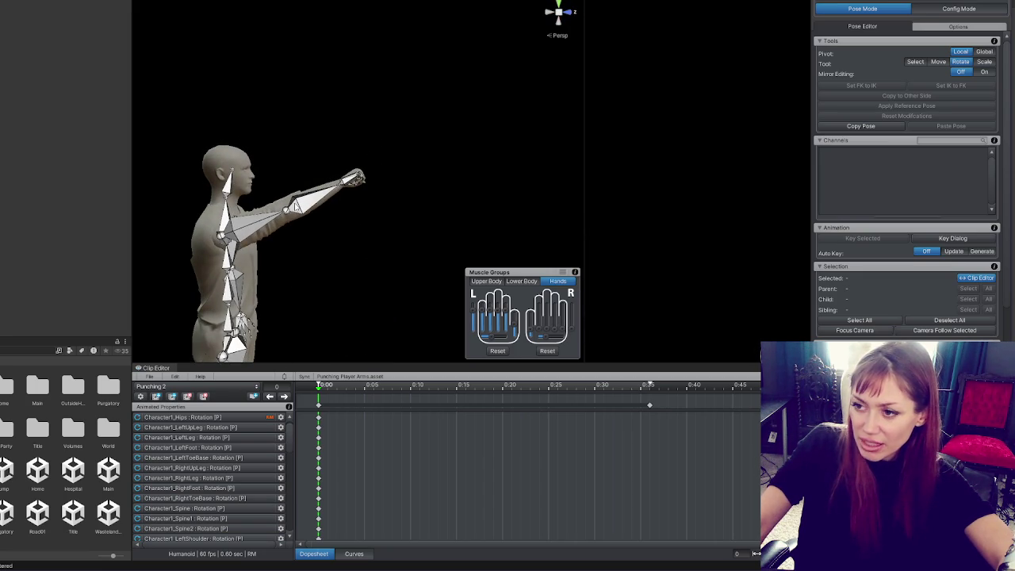
Select the right upper arm's first-frame keys and step to the next keyframe.
click(245, 230)
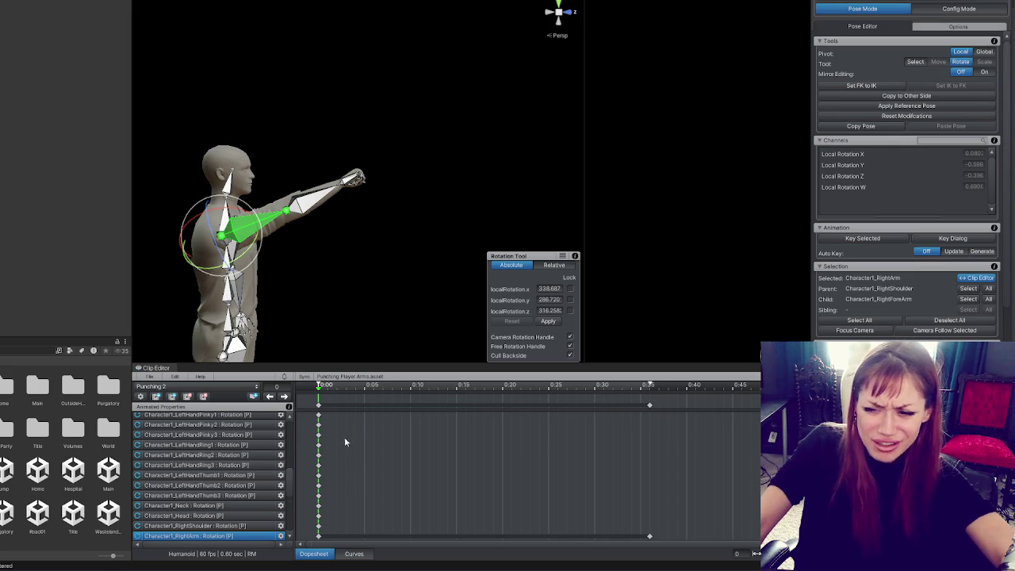
click(319, 406)
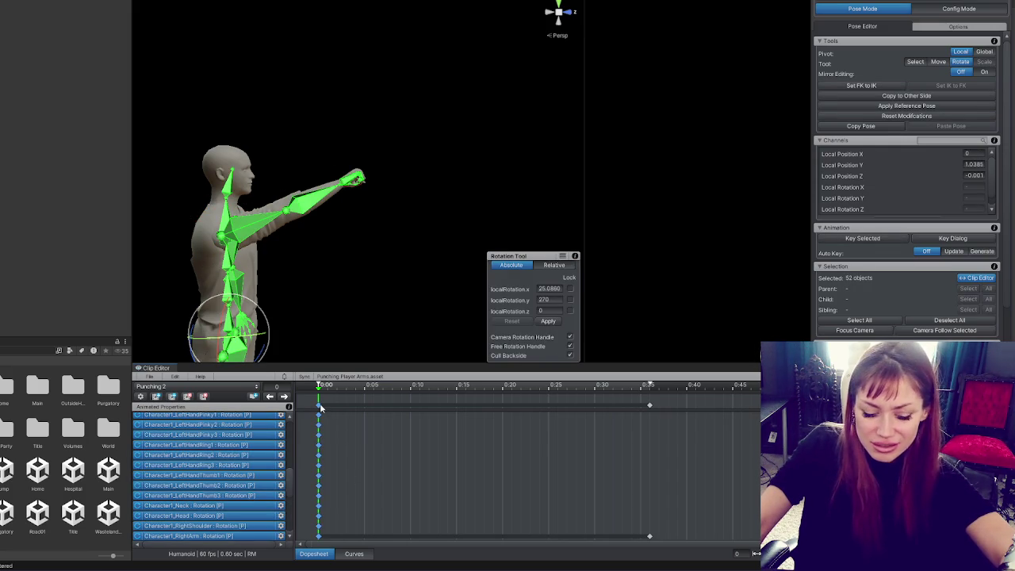
click(284, 397)
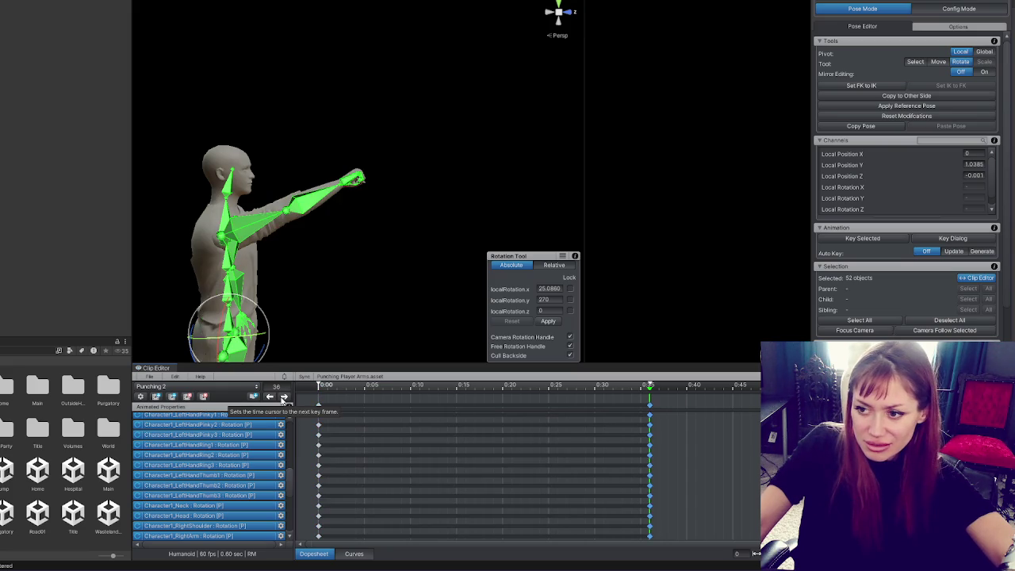
key(w)
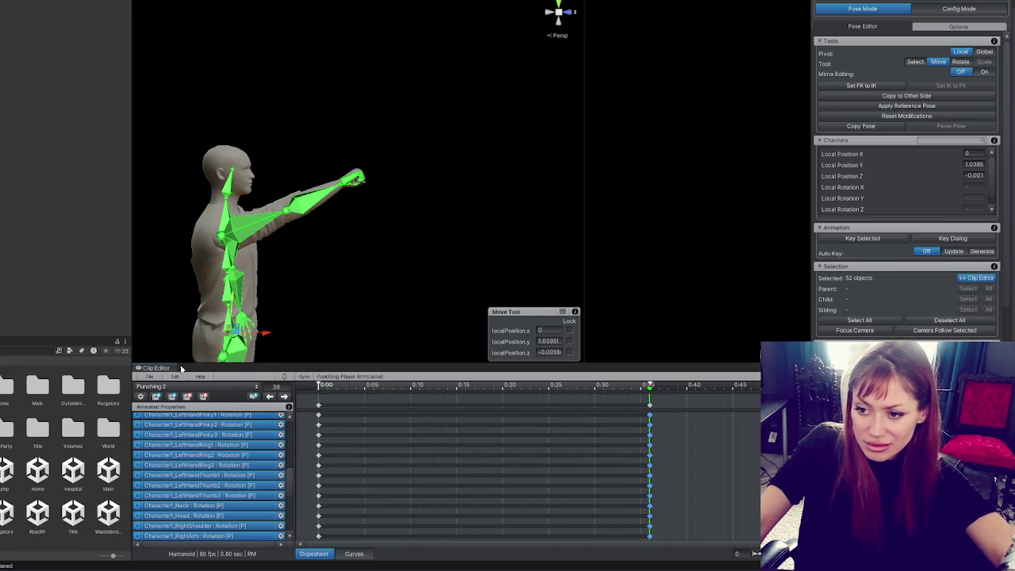
Export the current Punching 2 clip as an animation file, backing out of an accidental Import Clips.
click(149, 377)
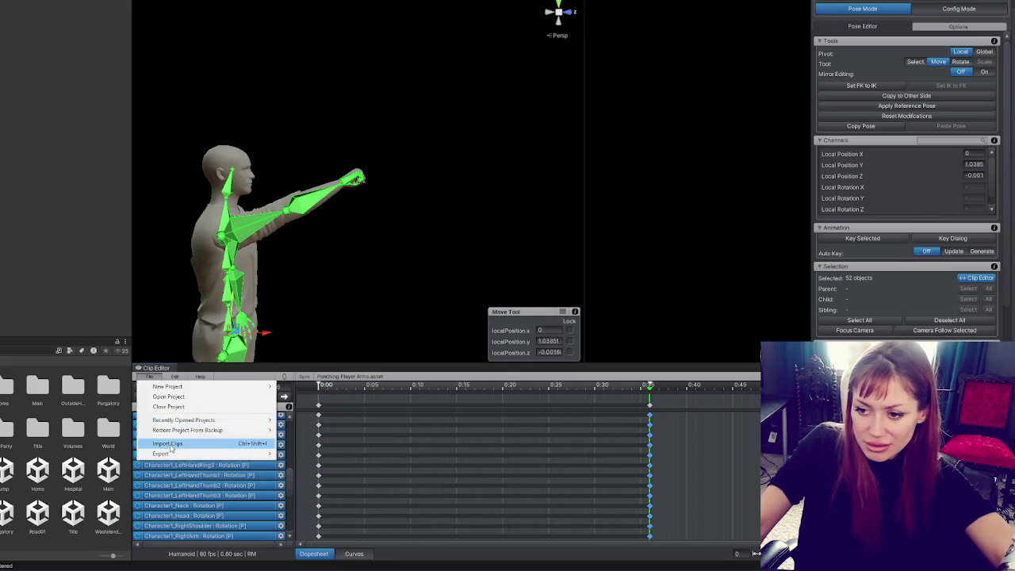
click(170, 446)
click(386, 384)
click(149, 377)
mouse_move(176, 455)
click(305, 453)
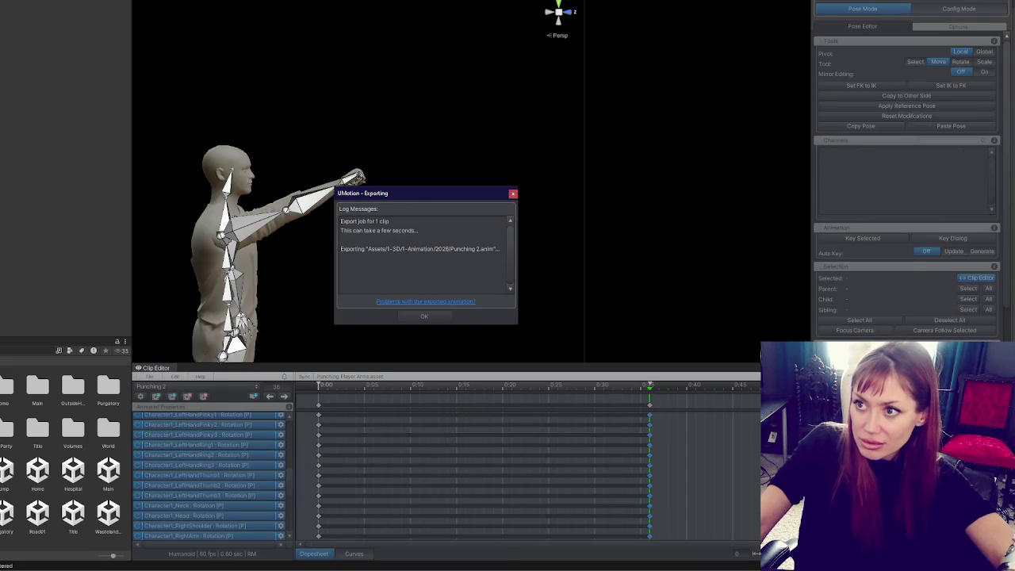
click(513, 195)
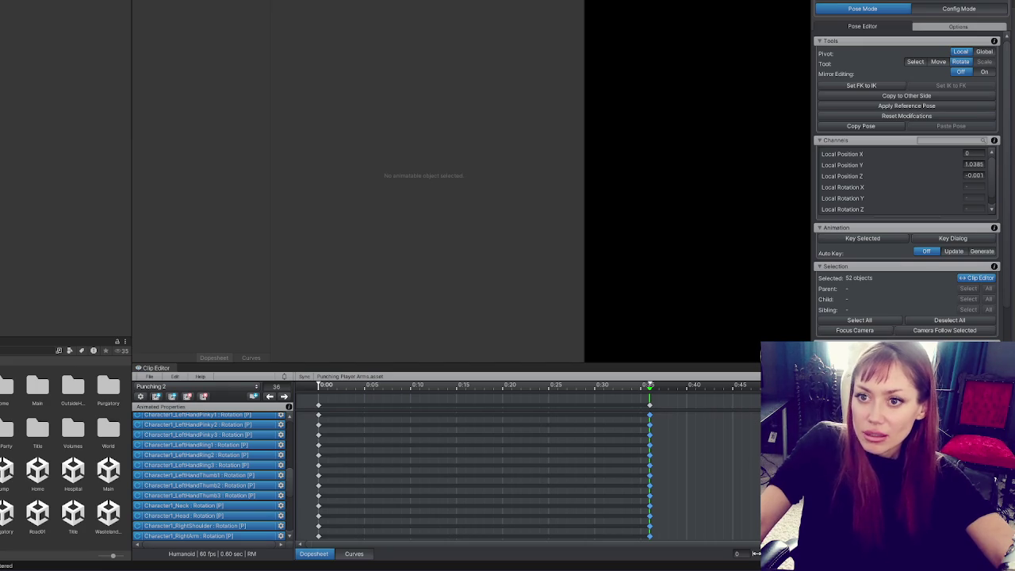
Add Punching 2 as an Animator state, linked from Any State and back to Idling Arms.
click(216, 127)
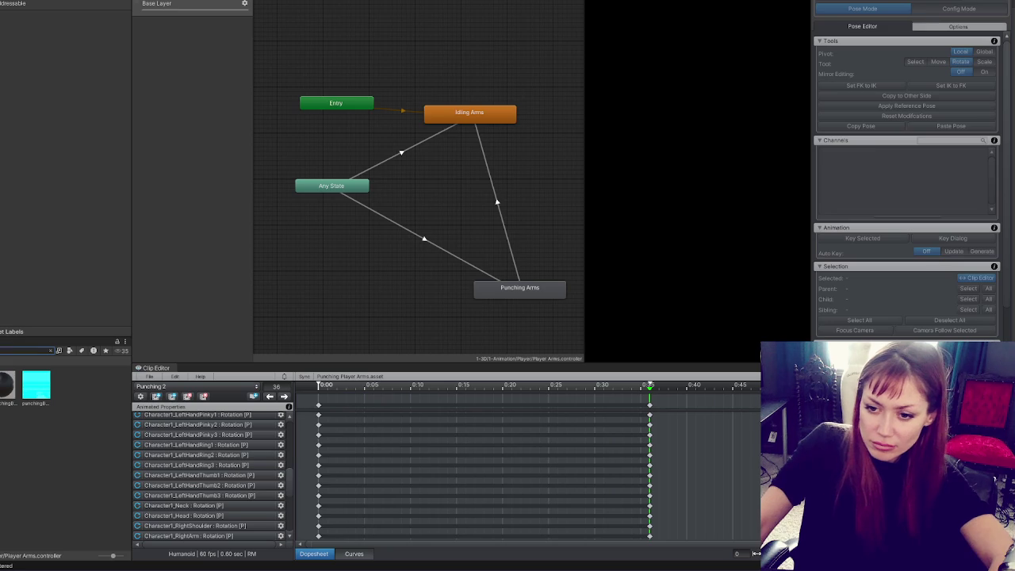
drag(485, 220, 487, 221)
right_click(370, 189)
click(382, 193)
click(494, 221)
right_click(509, 226)
click(542, 231)
click(496, 116)
Delete the old Any State to Punching Arms transition and give the new one a Punching condition.
click(491, 198)
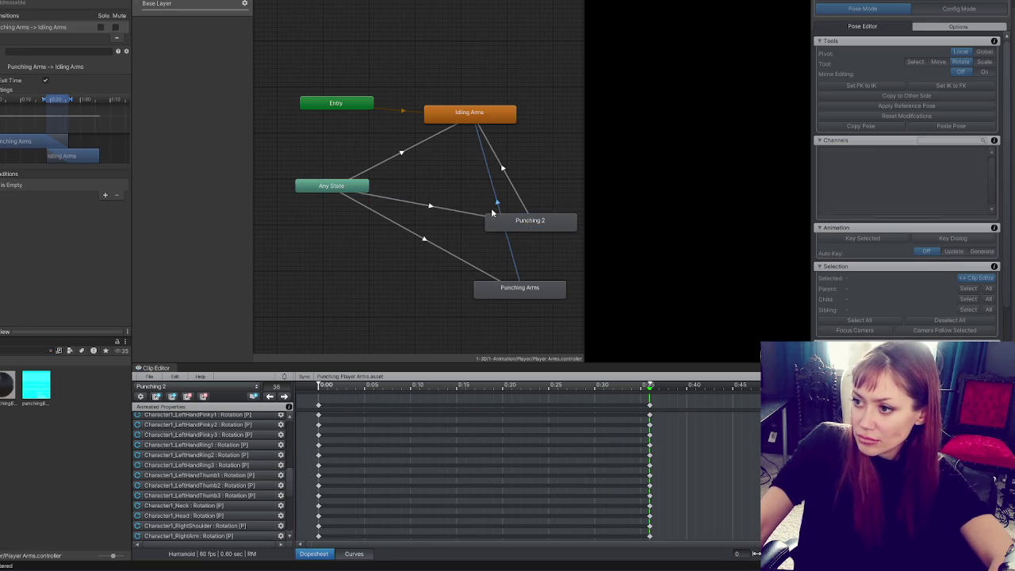
click(475, 276)
key(Delete)
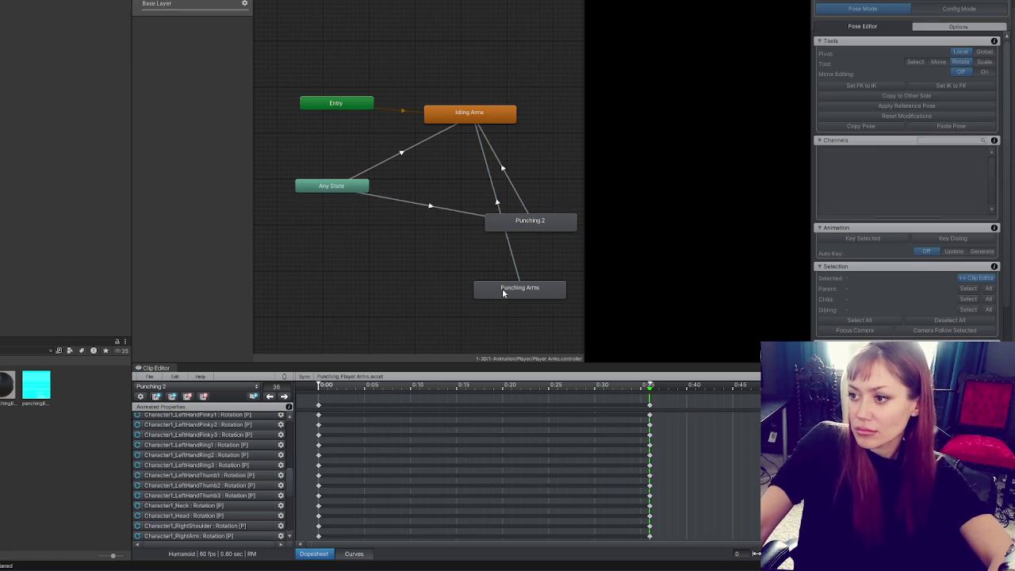
click(510, 227)
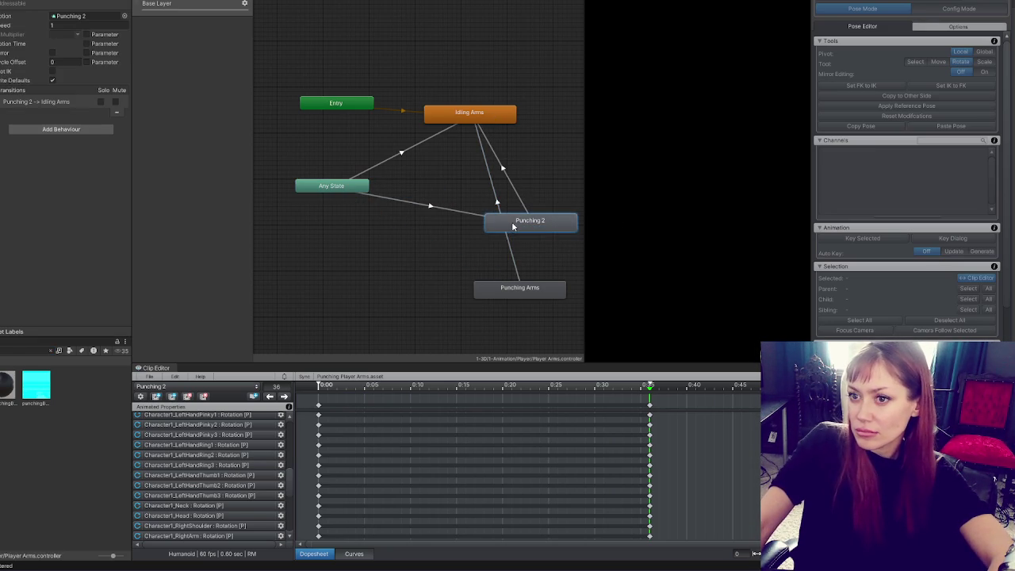
click(444, 206)
click(103, 209)
click(37, 202)
click(30, 235)
drag(67, 118, 6, 117)
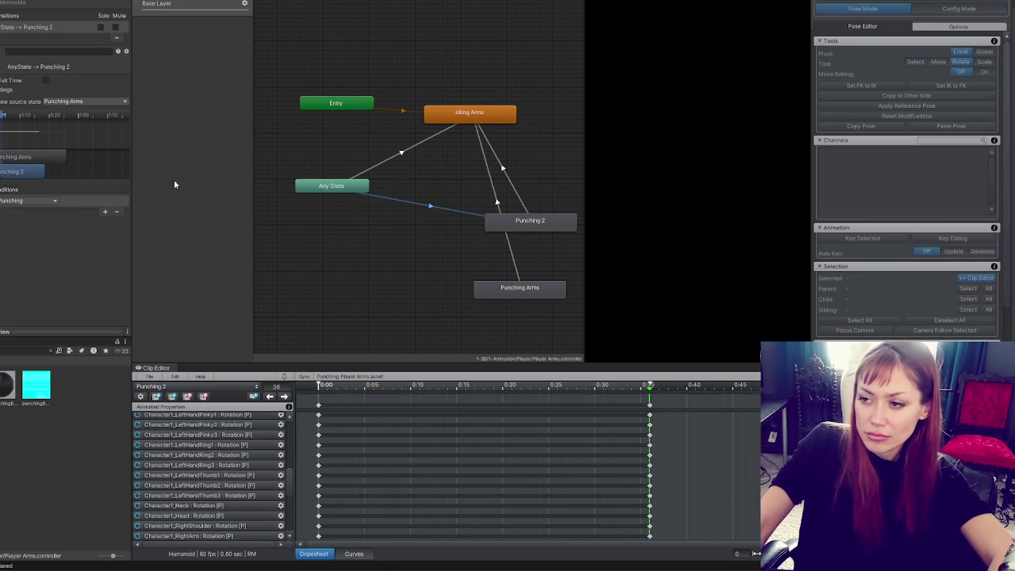
click(2, 372)
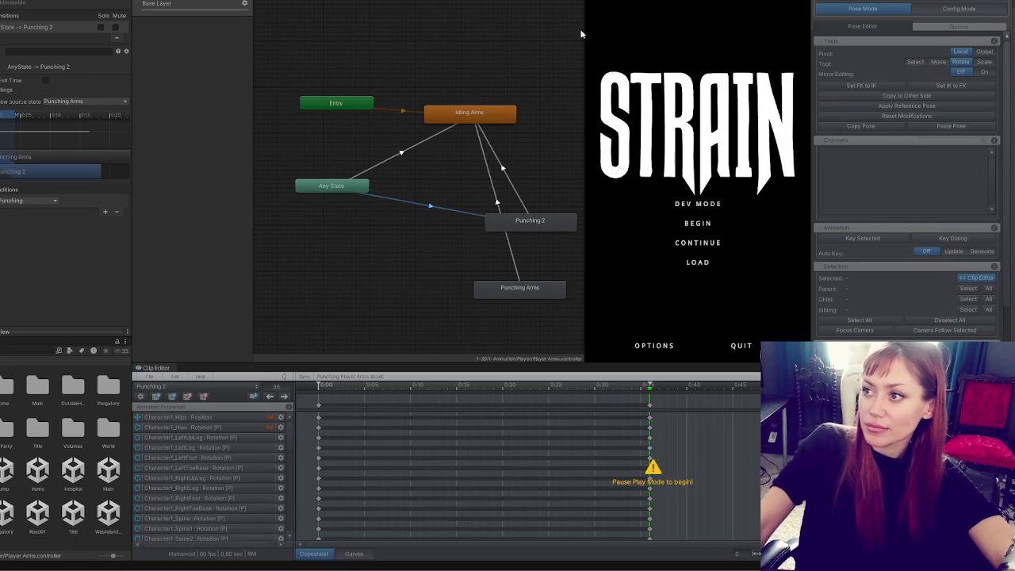
Run the game full screen in DEV MODE, then bring up the in-game pause menu.
key(shift+space)
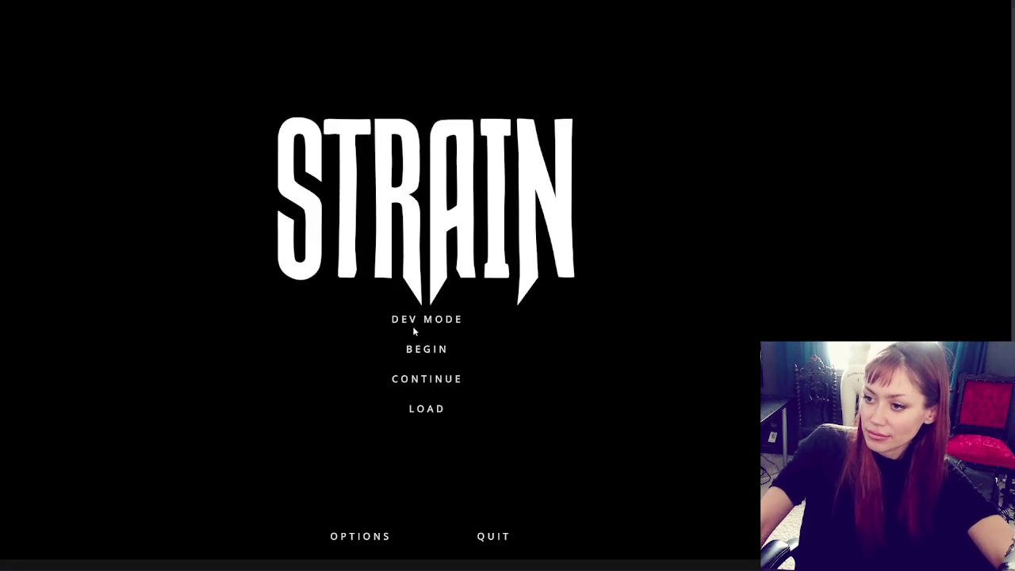
click(413, 329)
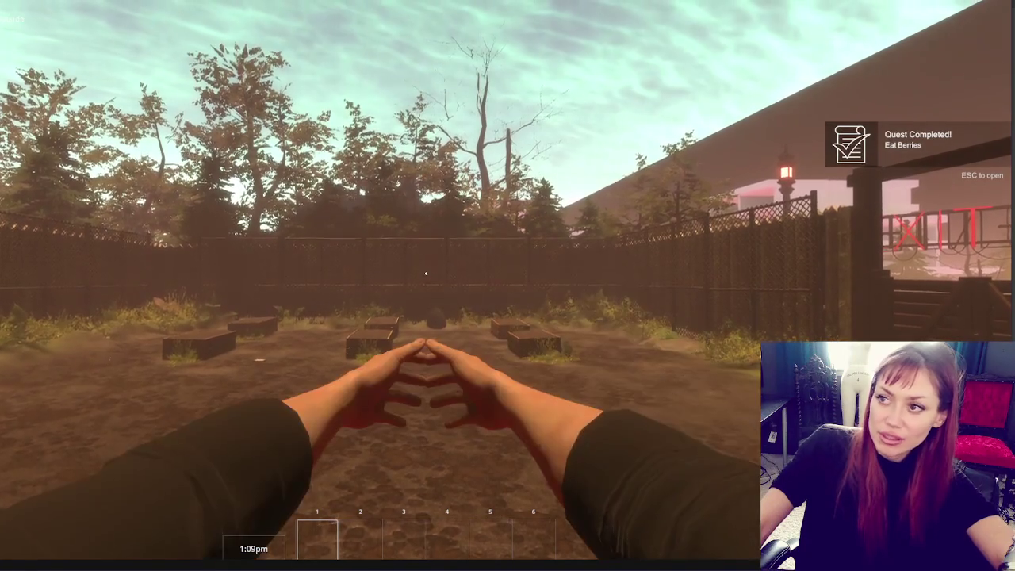
key(Escape)
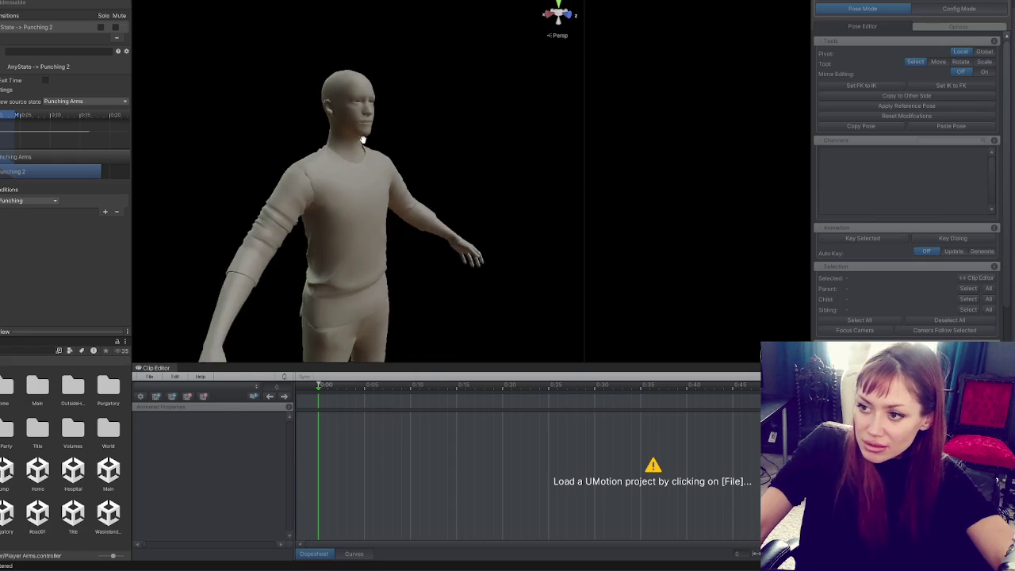
Reload the Punching Player Arms project from recent projects and switch to bone posing.
click(155, 377)
mouse_move(204, 419)
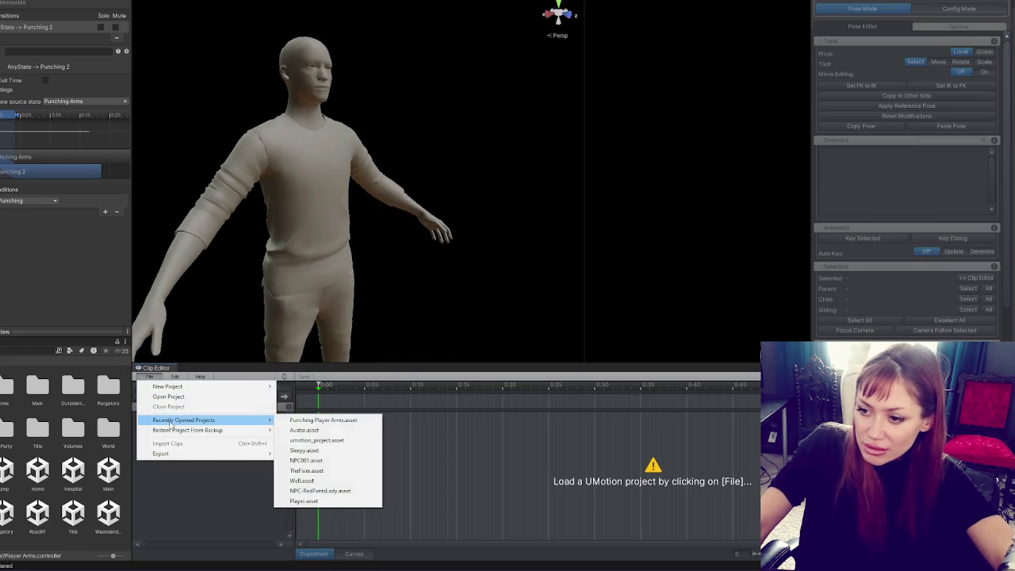
click(328, 419)
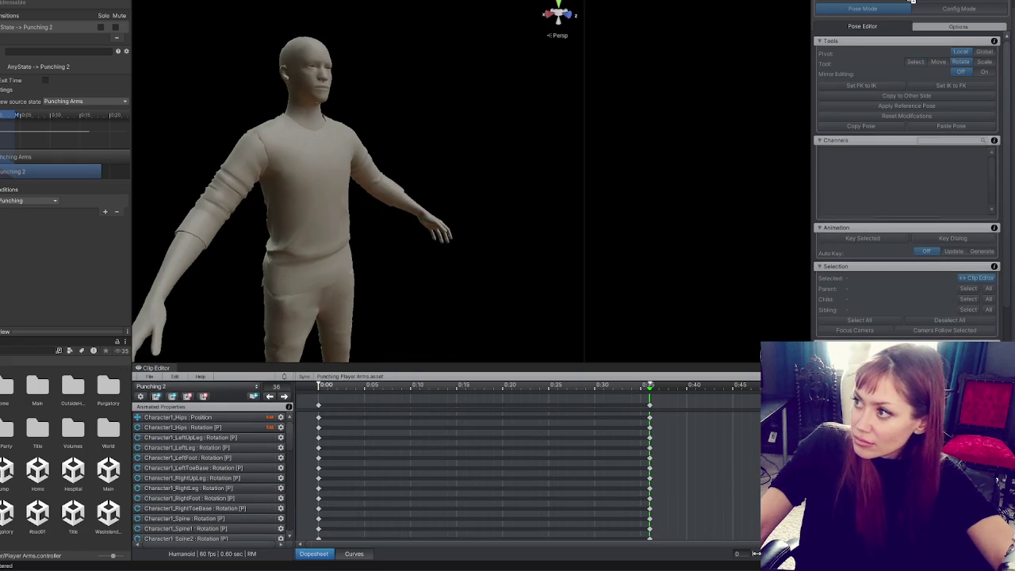
click(907, 6)
Select the right upper arm, then all bones' keys, with the playhead at 0:00.
click(301, 139)
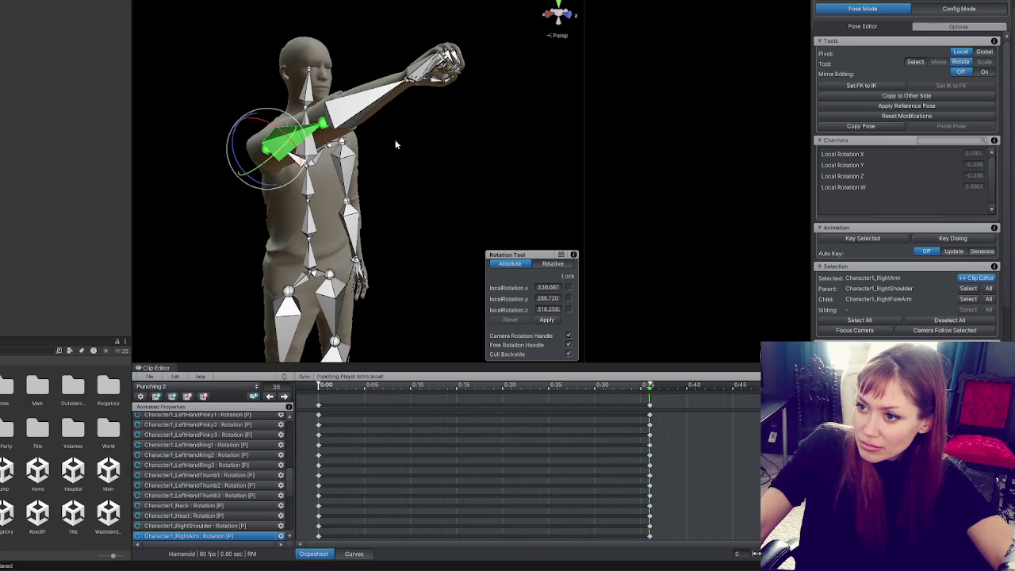
mouse_move(296, 162)
mouse_down()
mouse_move(677, 211)
mouse_move(468, 231)
mouse_move(204, 72)
mouse_move(237, 135)
mouse_move(302, 155)
mouse_move(319, 212)
mouse_move(303, 192)
mouse_up()
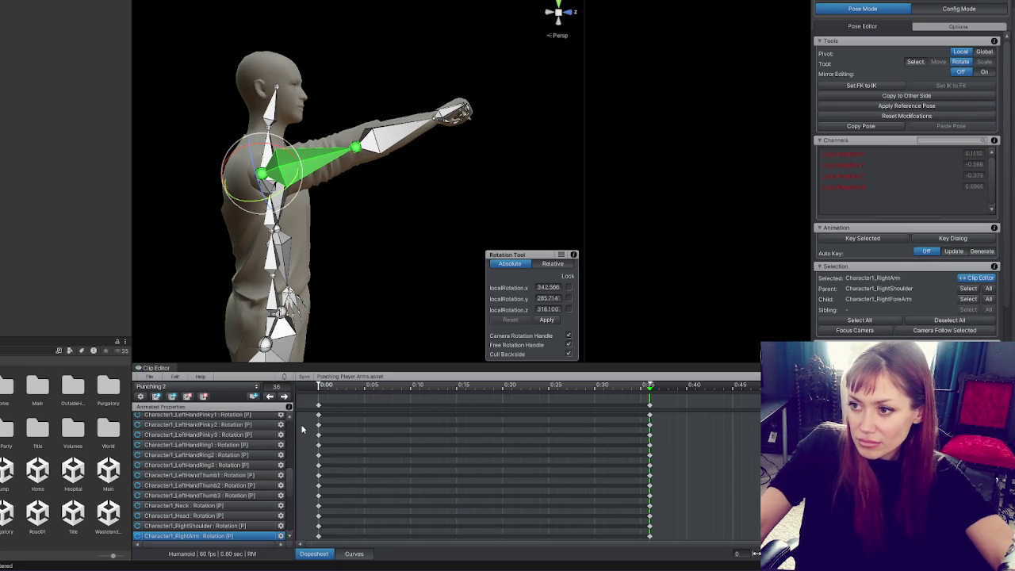
drag(270, 240, 379, 327)
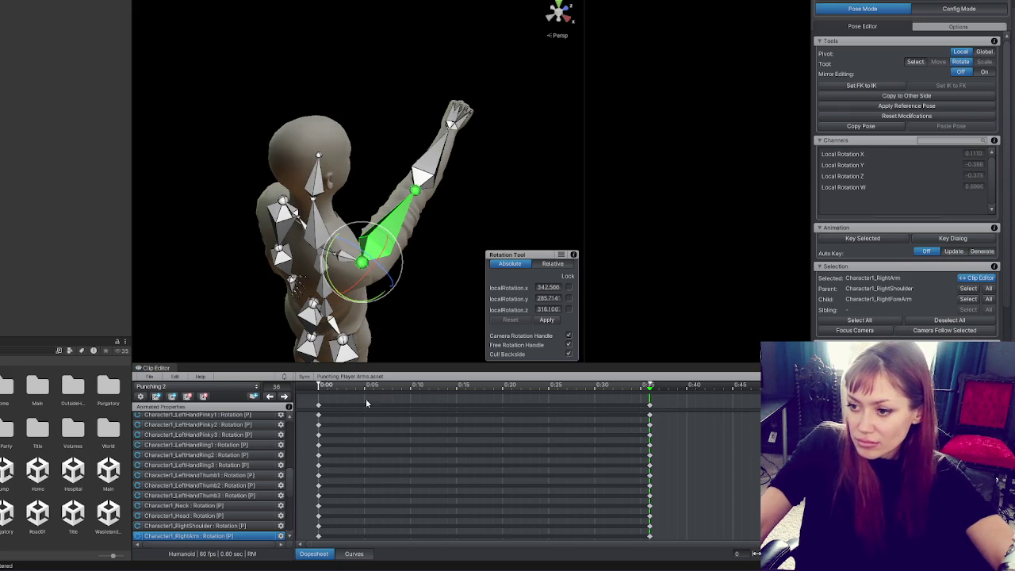
click(651, 406)
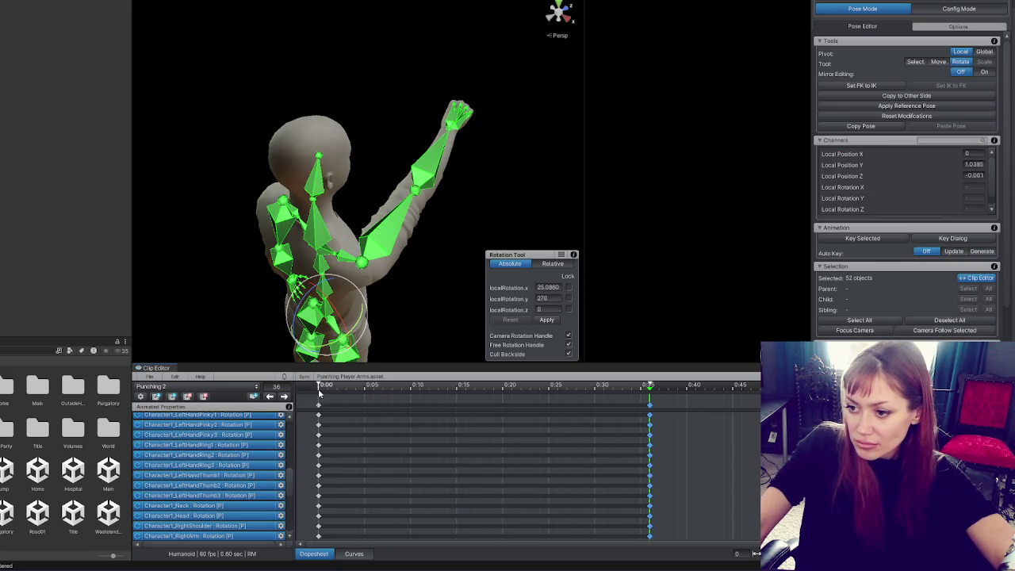
drag(331, 387, 311, 387)
key(w)
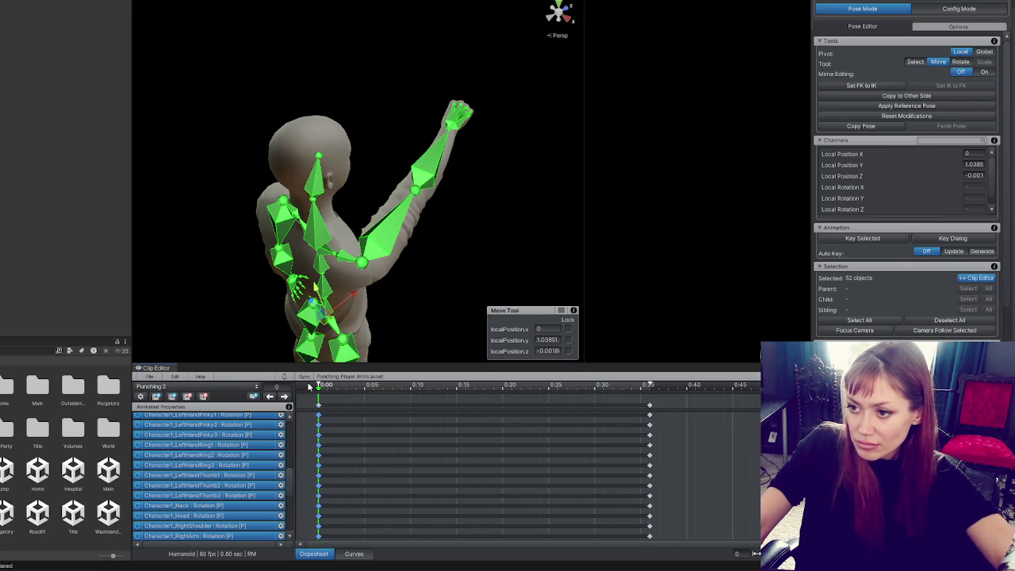
click(149, 376)
Export the current Punching 2 clip and close the export report.
mouse_move(182, 445)
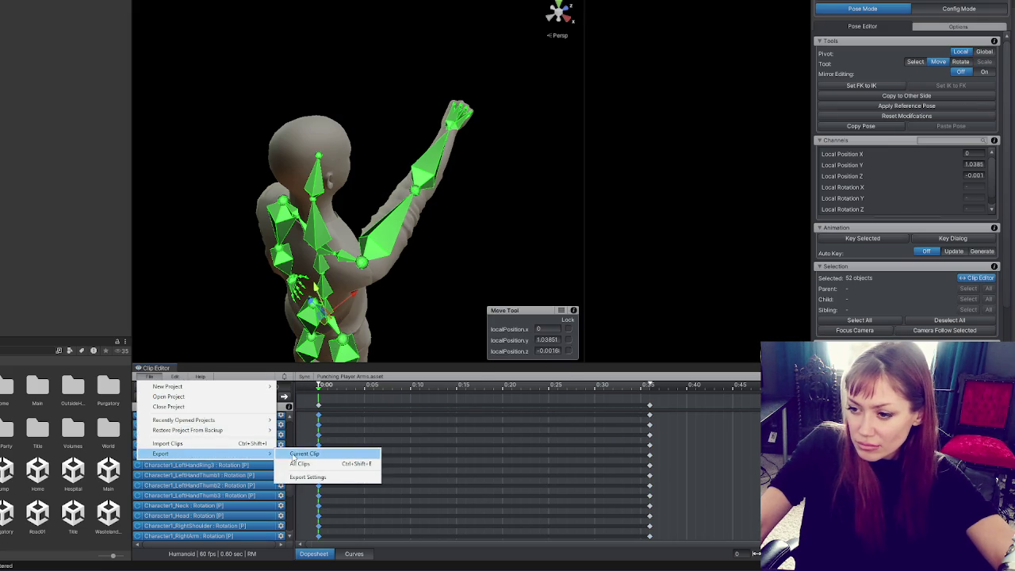
click(313, 450)
click(424, 316)
key(e)
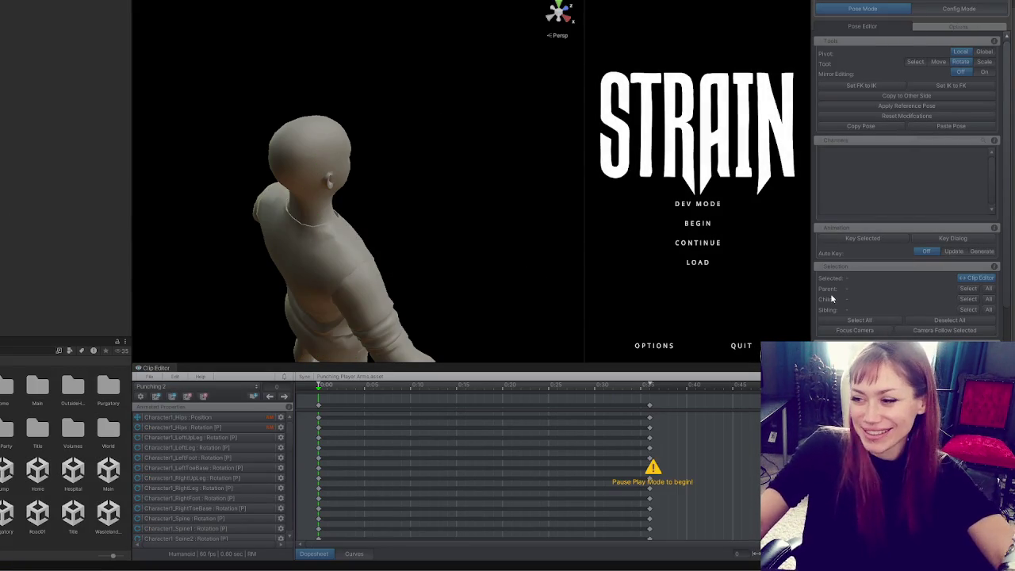
Start the game and punch four times to test the new clip, then pause.
click(716, 205)
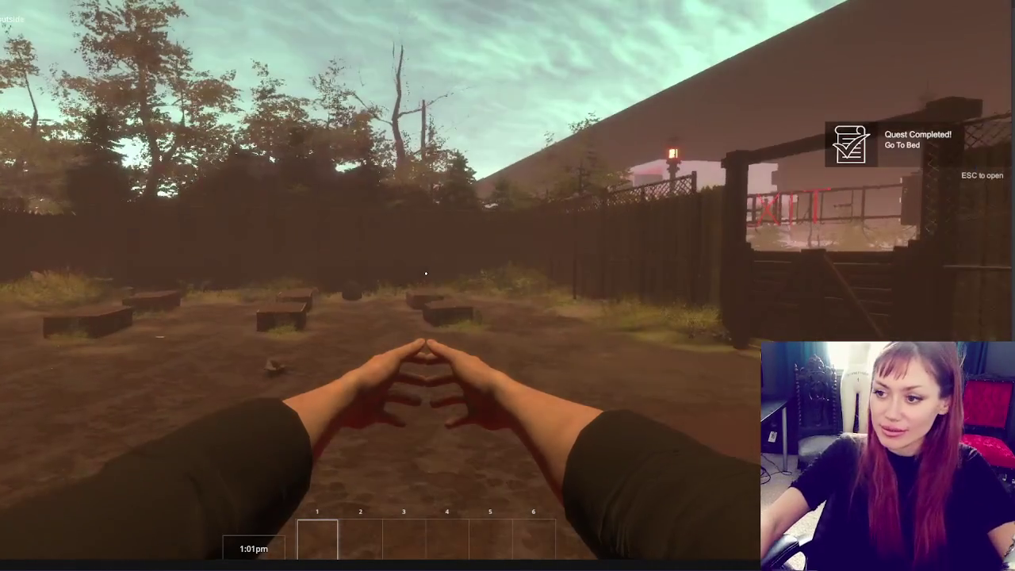
click(425, 274)
click(426, 273)
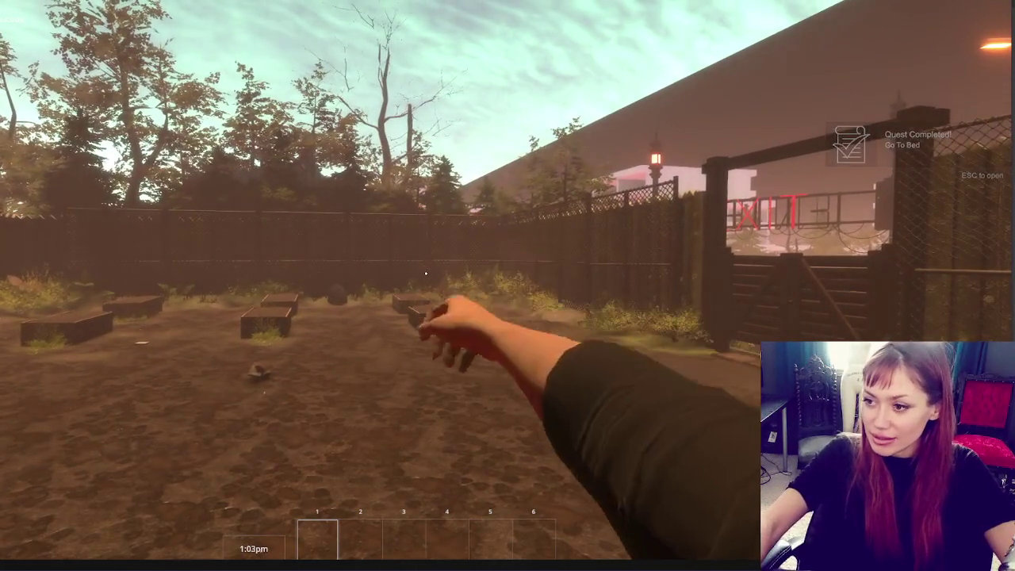
click(426, 274)
click(425, 274)
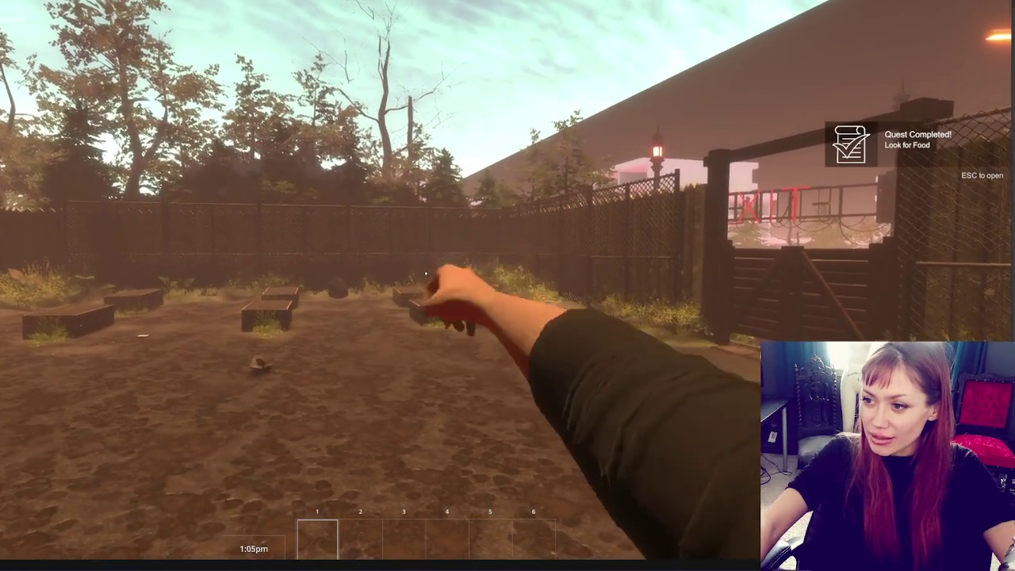
key(Escape)
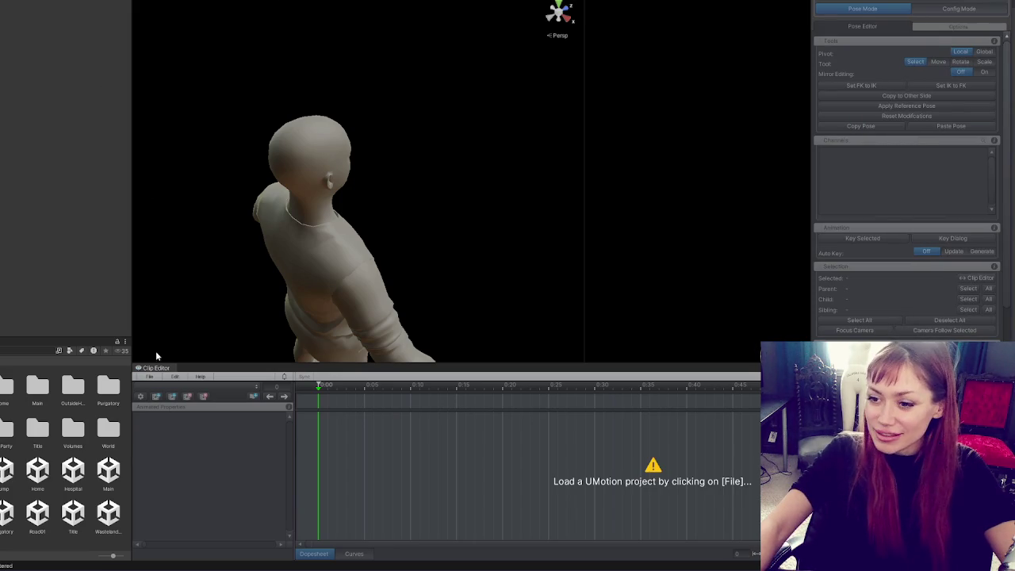
click(149, 381)
Reload the Punching Player Arms project and select the right arm bone.
mouse_move(216, 429)
click(322, 429)
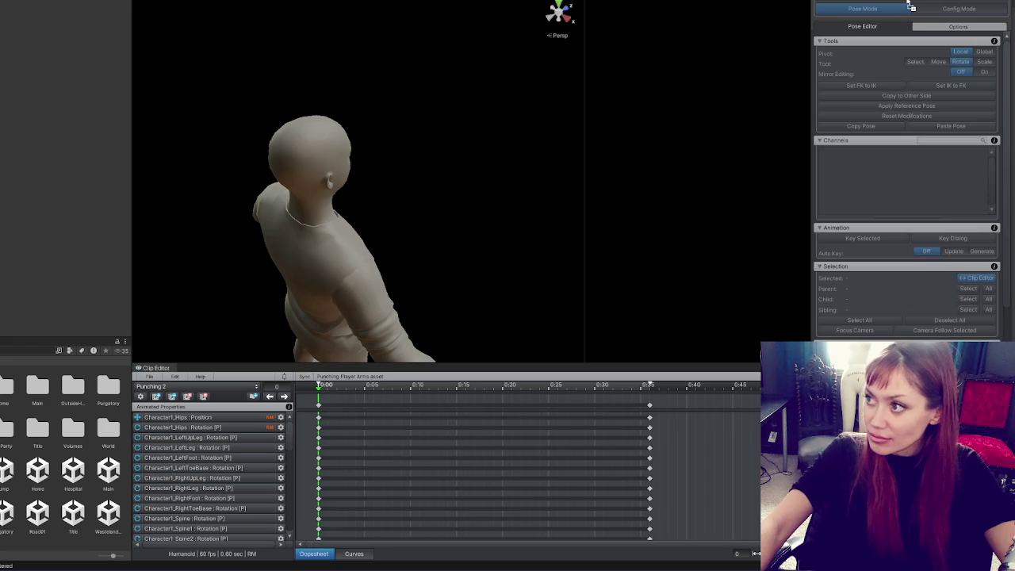
click(404, 227)
mouse_move(403, 226)
mouse_down()
mouse_move(377, 186)
mouse_move(400, 217)
mouse_move(433, 219)
mouse_move(410, 278)
mouse_up()
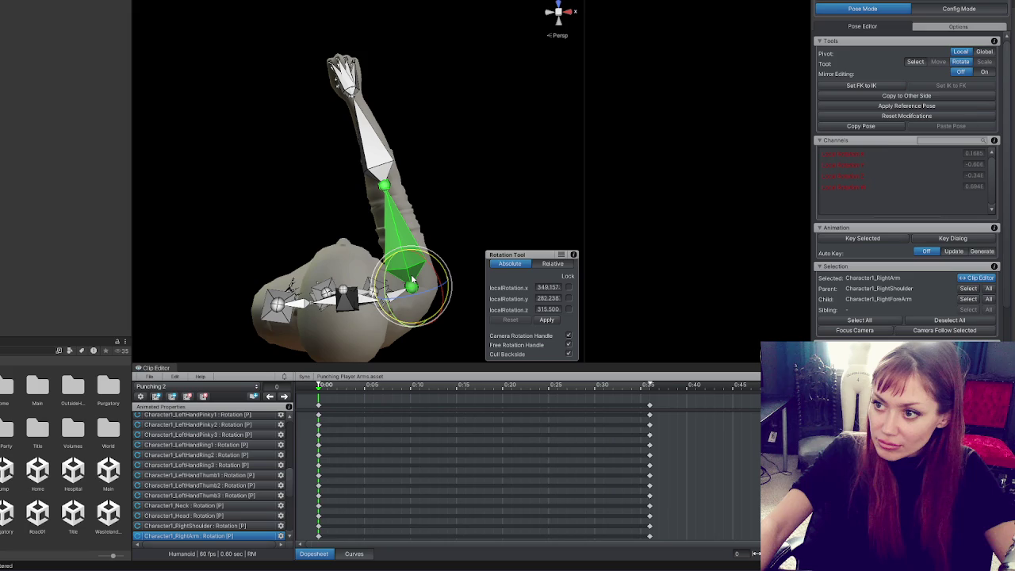
Select all keys, jump to the 0:35 keys, and export the current Punching 2 clip.
click(319, 406)
key(period)
key(w)
click(148, 376)
mouse_move(182, 444)
click(299, 448)
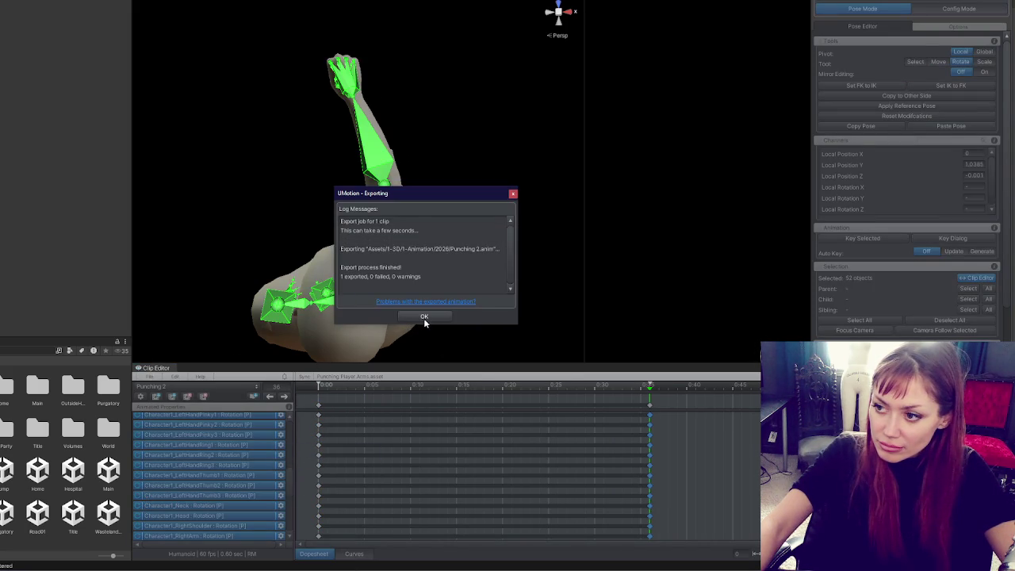
click(424, 316)
Duplicate the Idling Arms state, then delete the extra Idling Arms 0 copy.
key(e)
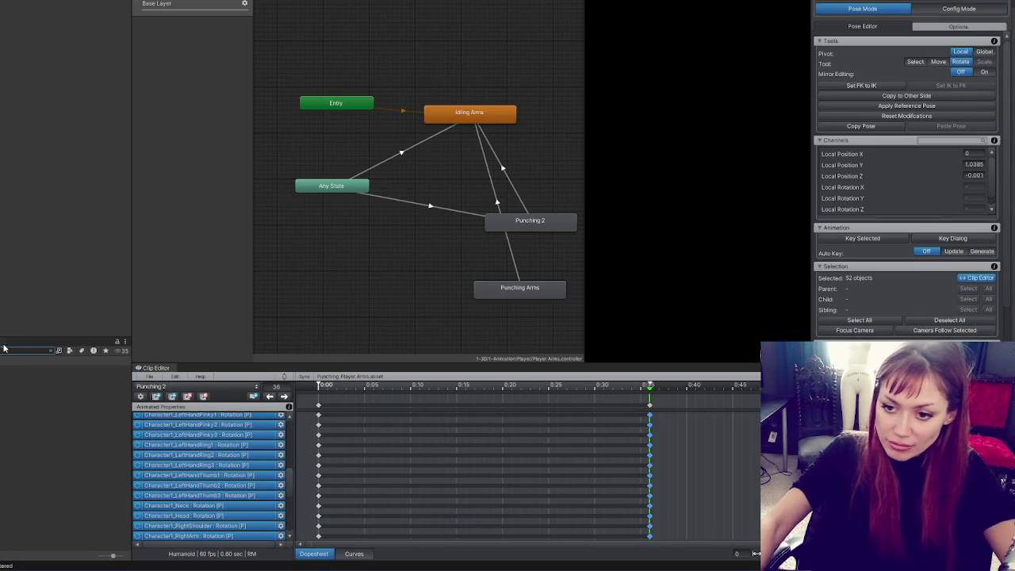
key(ctrl+v)
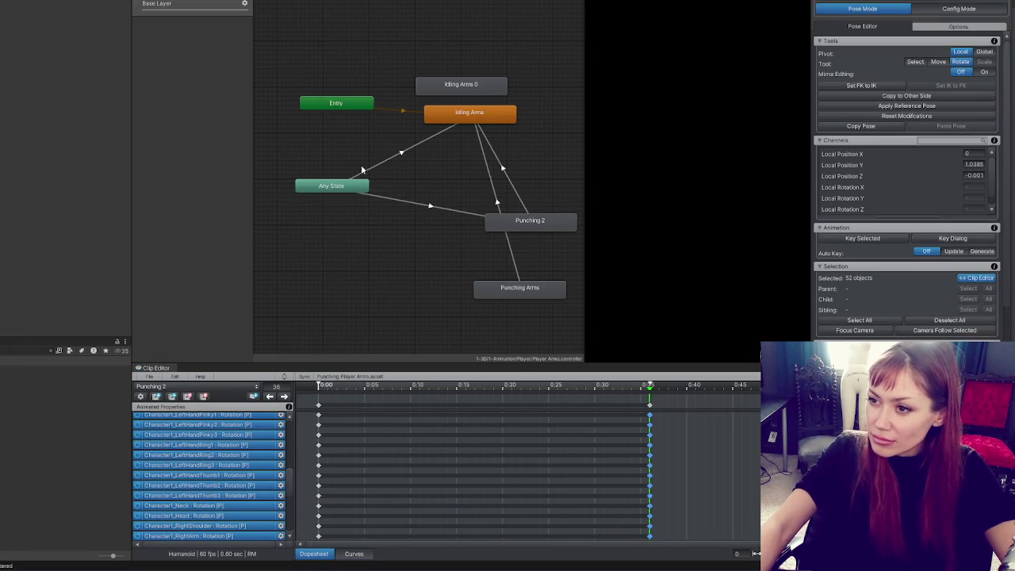
click(467, 89)
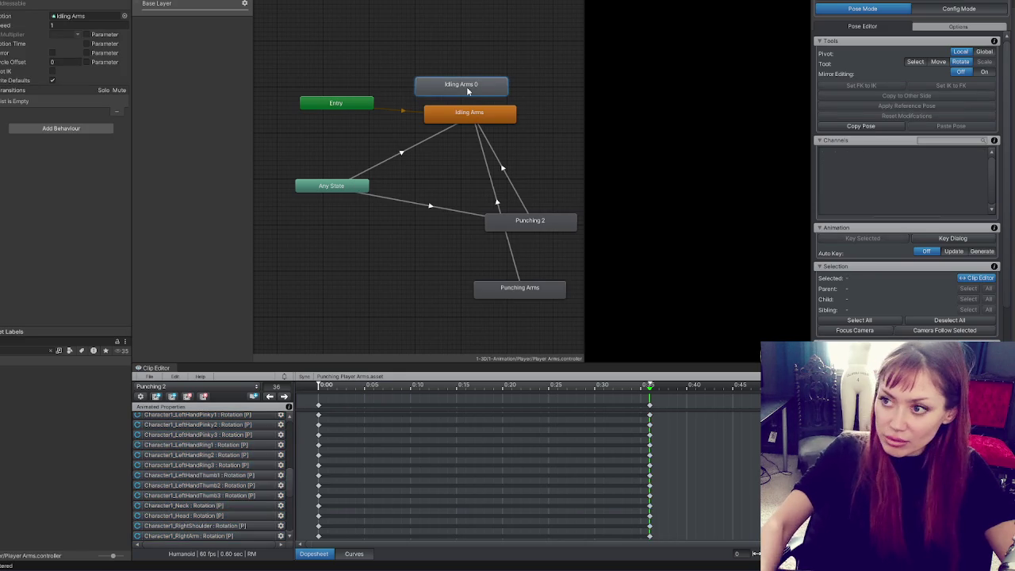
key(Delete)
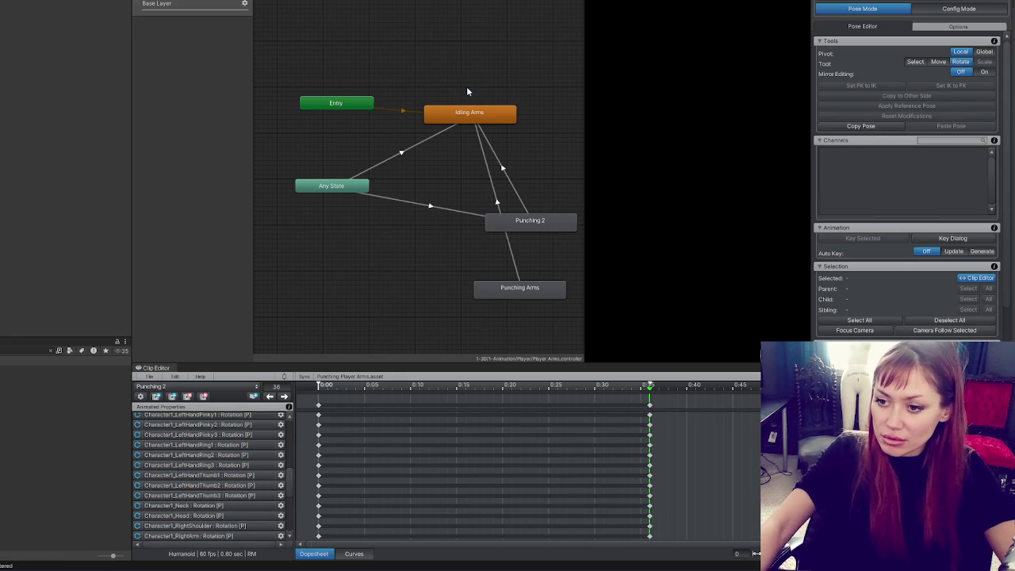
Export the current clip once more, closing the Import Clips window unused.
click(149, 377)
click(173, 443)
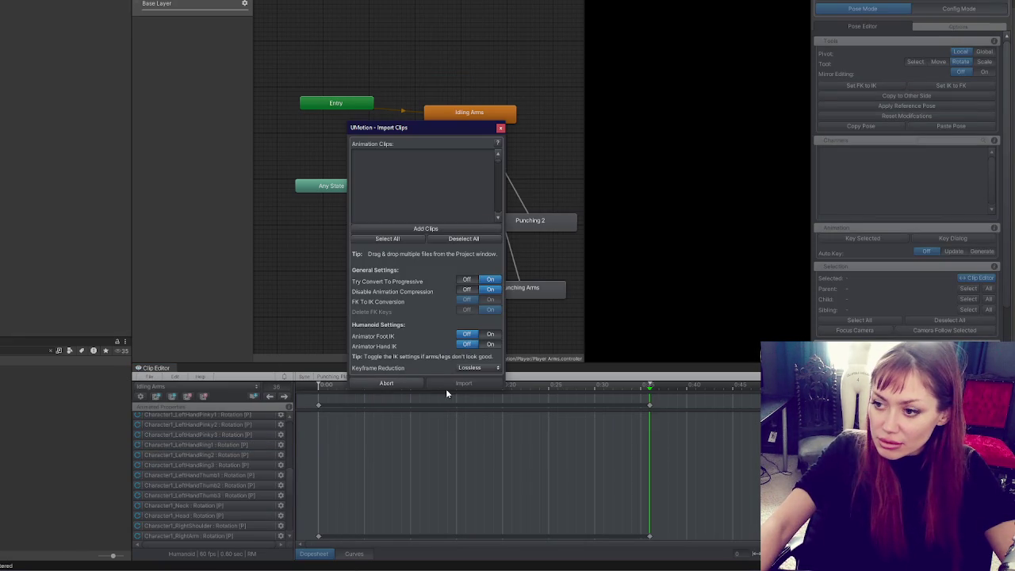
click(500, 127)
click(153, 377)
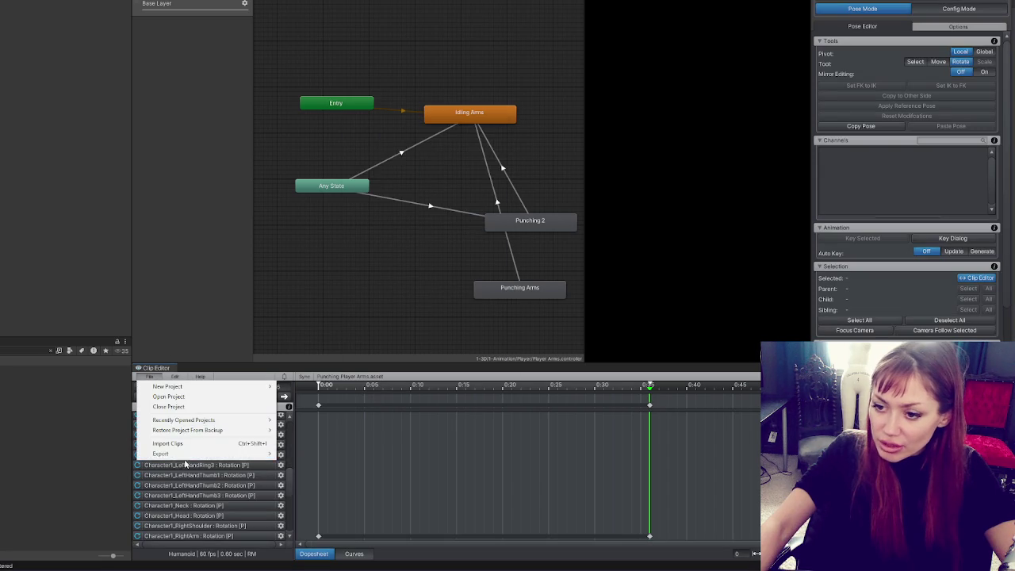
click(309, 465)
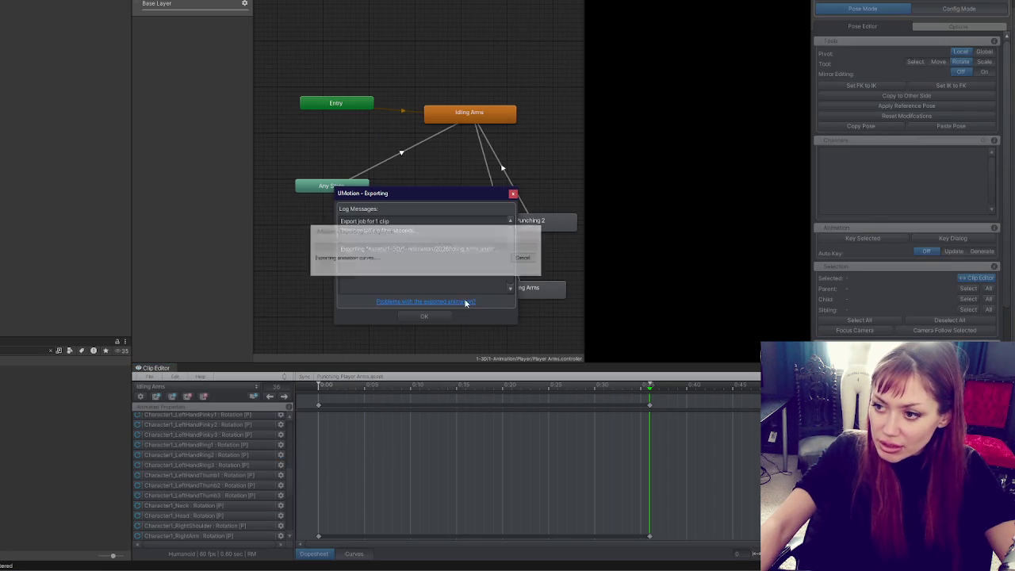
click(434, 315)
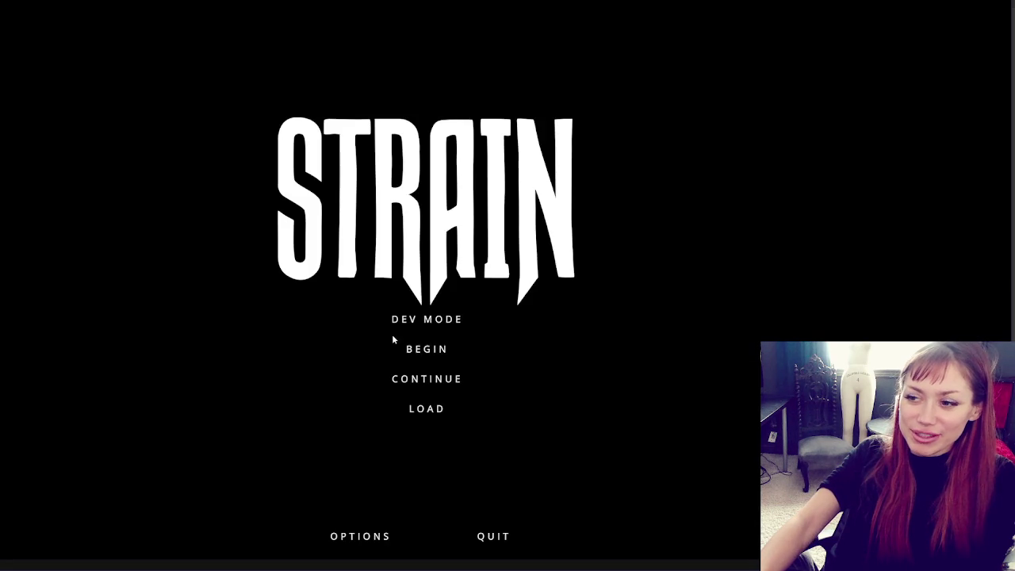
Enter the game in dev mode, test the punch, and eat the berries.
click(414, 319)
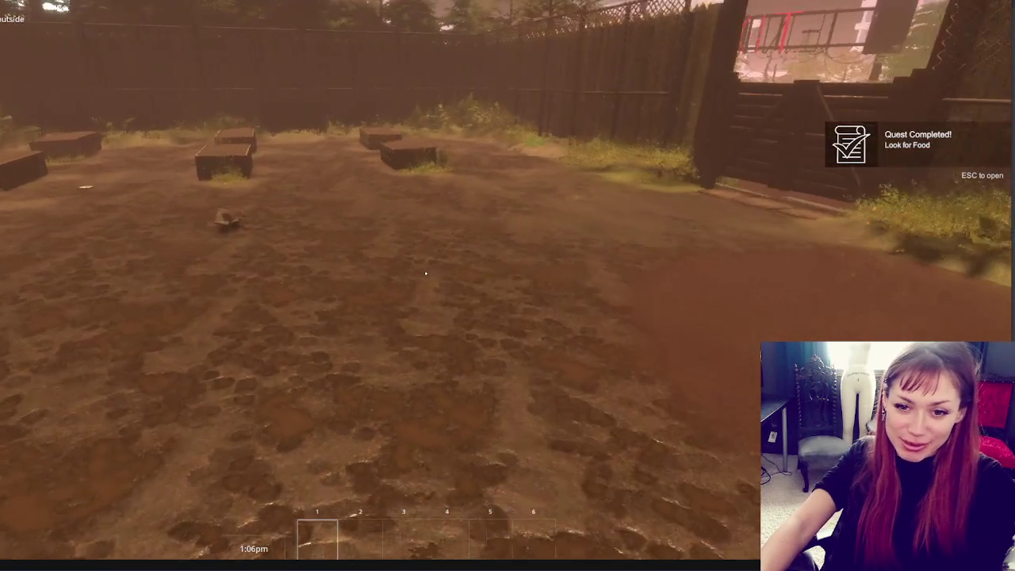
click(426, 274)
click(426, 273)
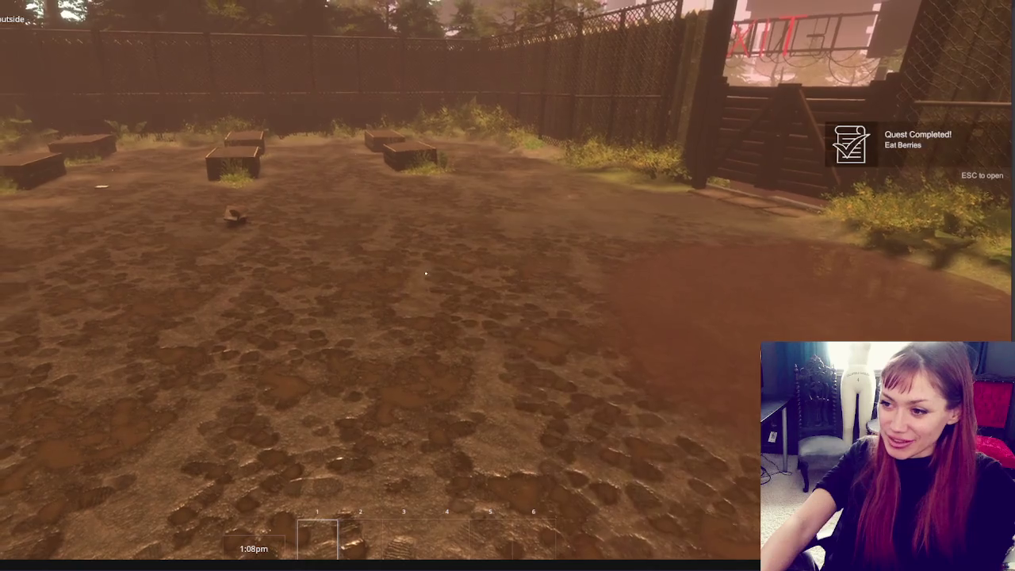
click(425, 273)
click(426, 274)
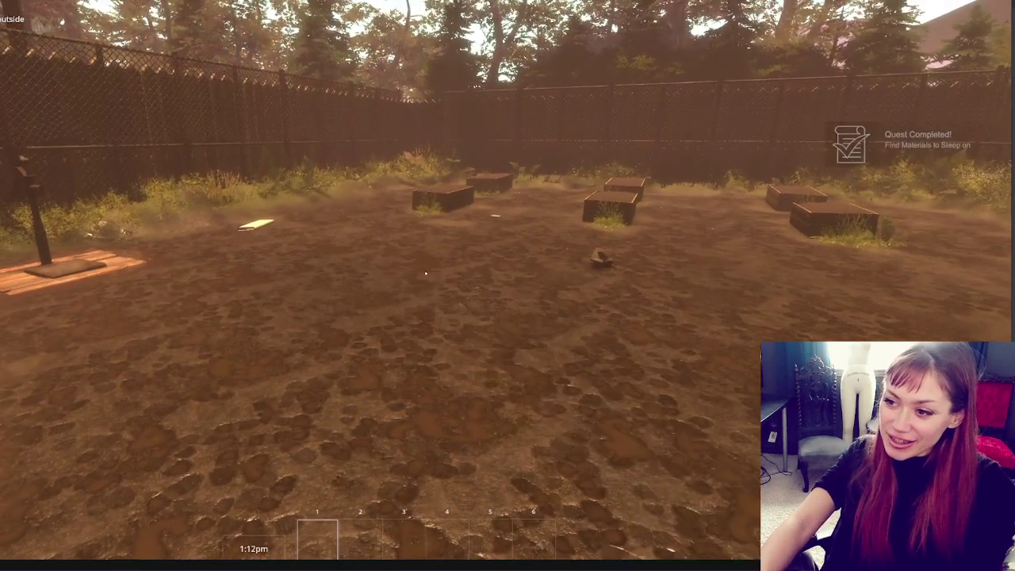
Gather bedding, build the bed on the rock spot, use the wooden beam, then pause.
click(425, 274)
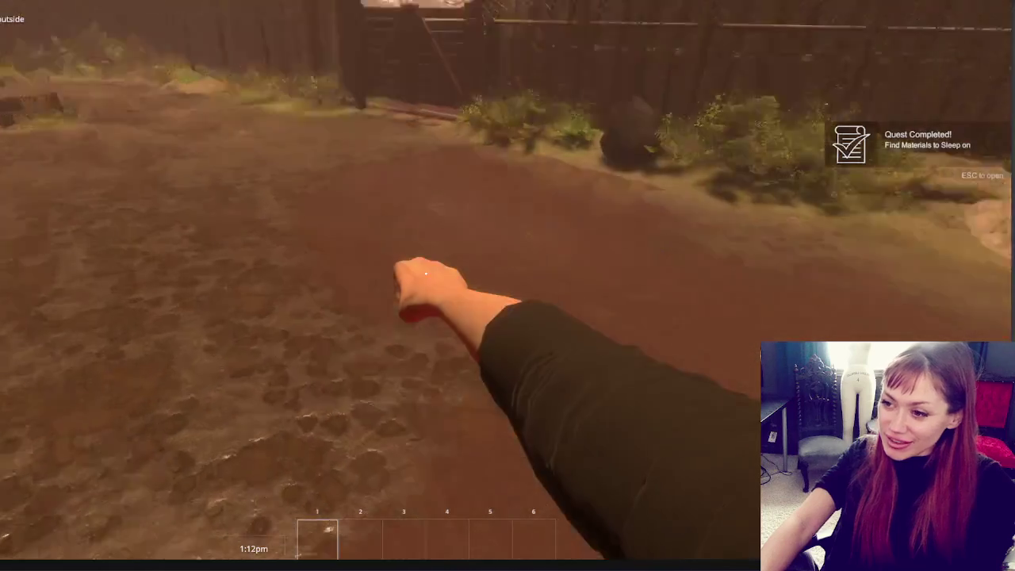
click(426, 274)
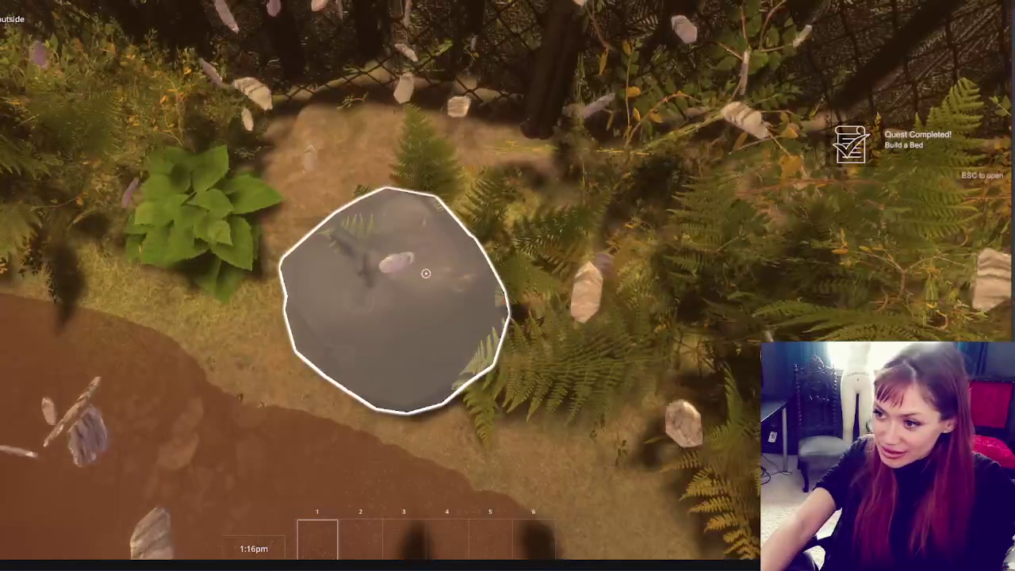
click(425, 273)
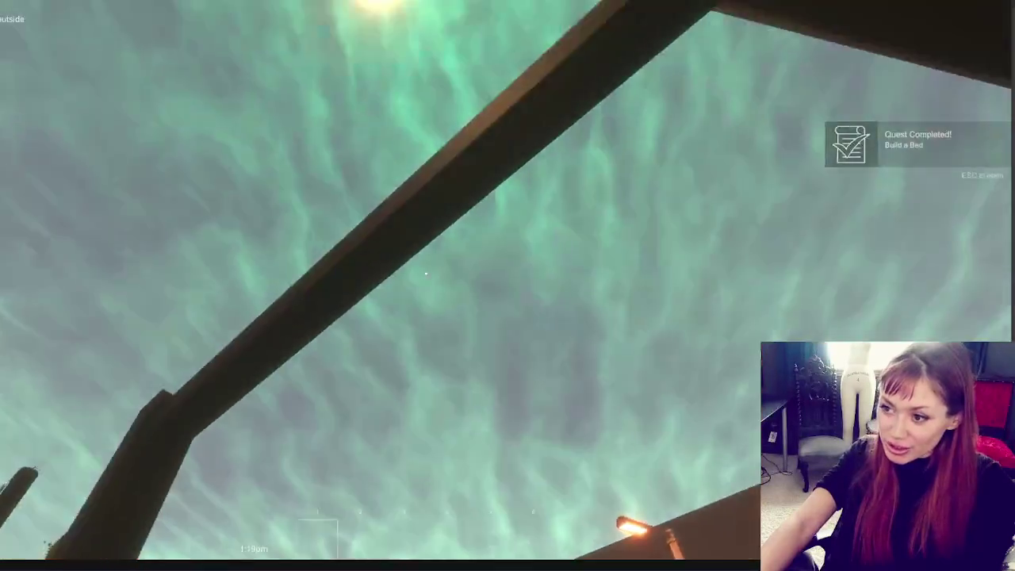
click(425, 274)
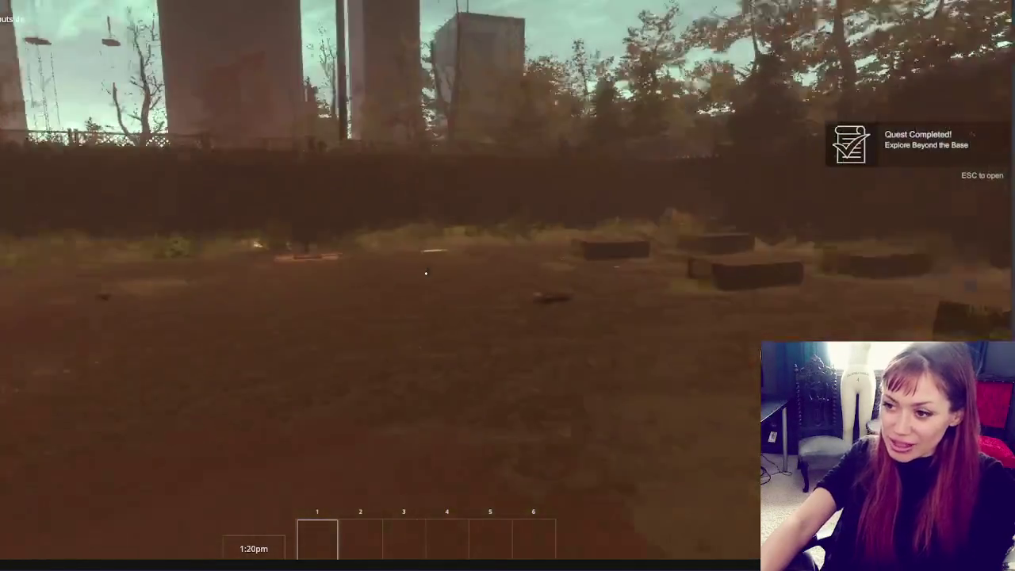
key(Escape)
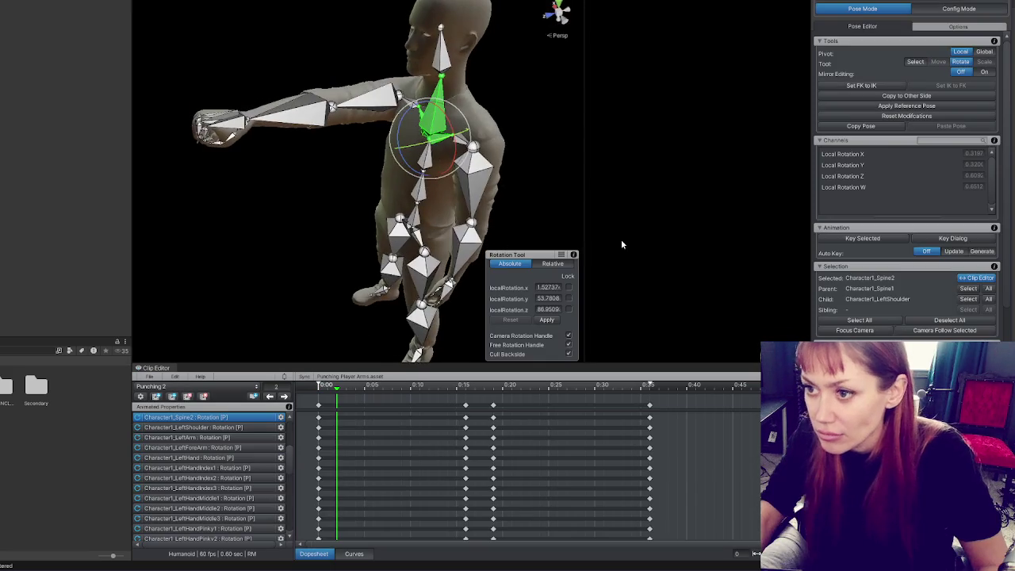
Add a sphere to the scene, undoing an accidentally created cube.
drag(192, 127, 409, 143)
drag(238, 127, 158, 117)
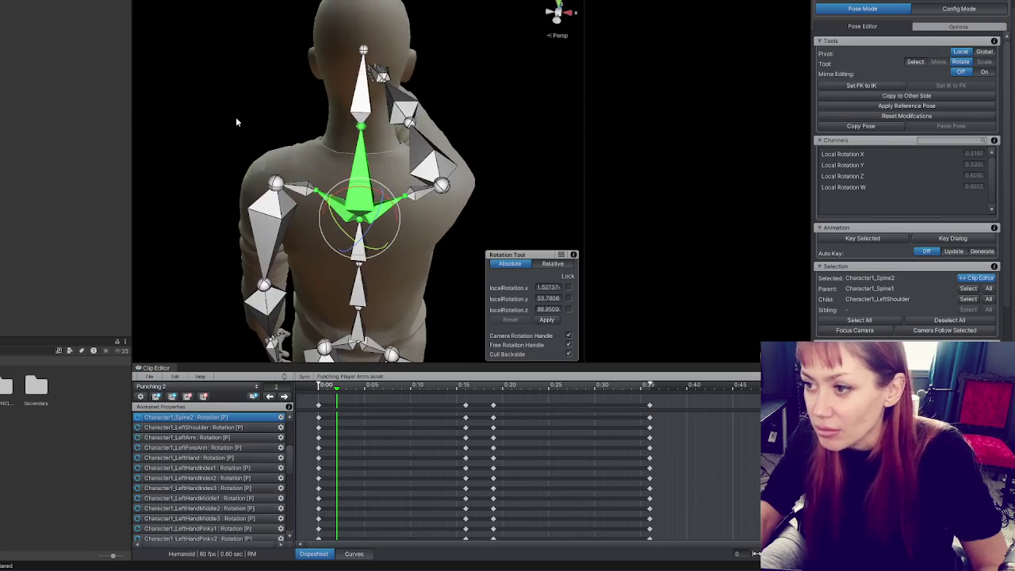
mouse_move(206, 187)
mouse_down()
mouse_move(357, 199)
mouse_move(480, 239)
mouse_move(369, 204)
mouse_up()
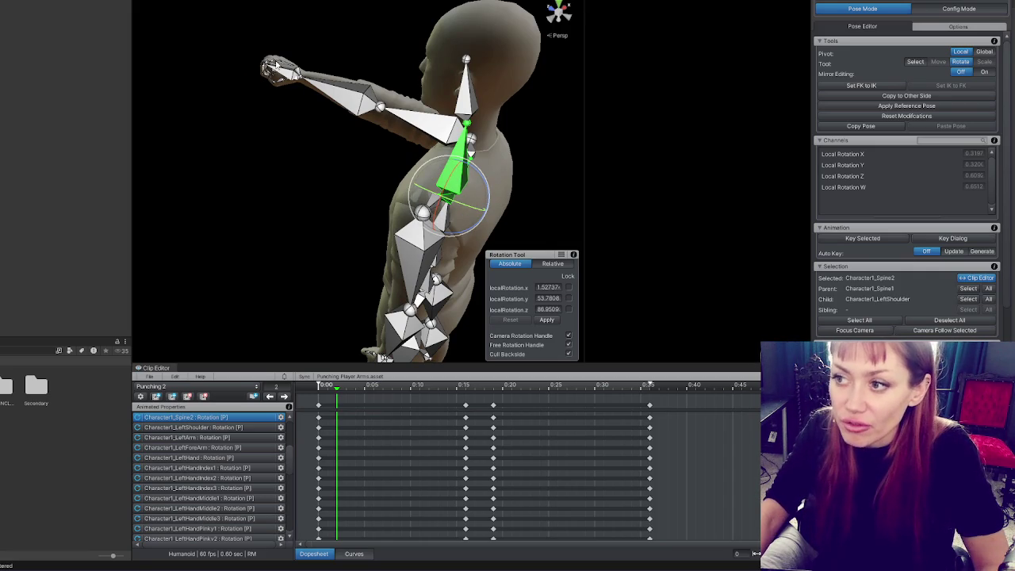
right_click(2, 95)
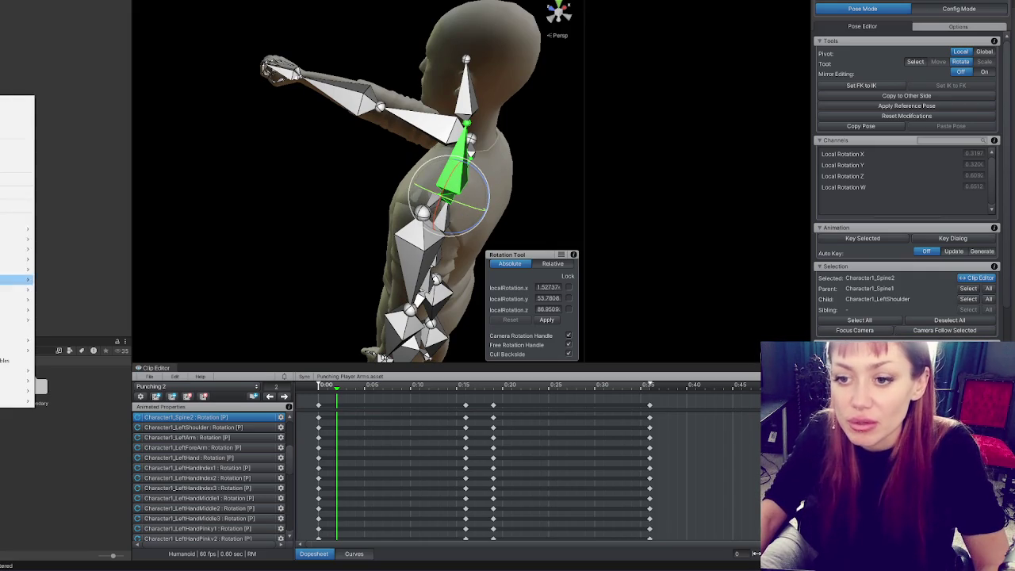
mouse_move(16, 238)
click(56, 231)
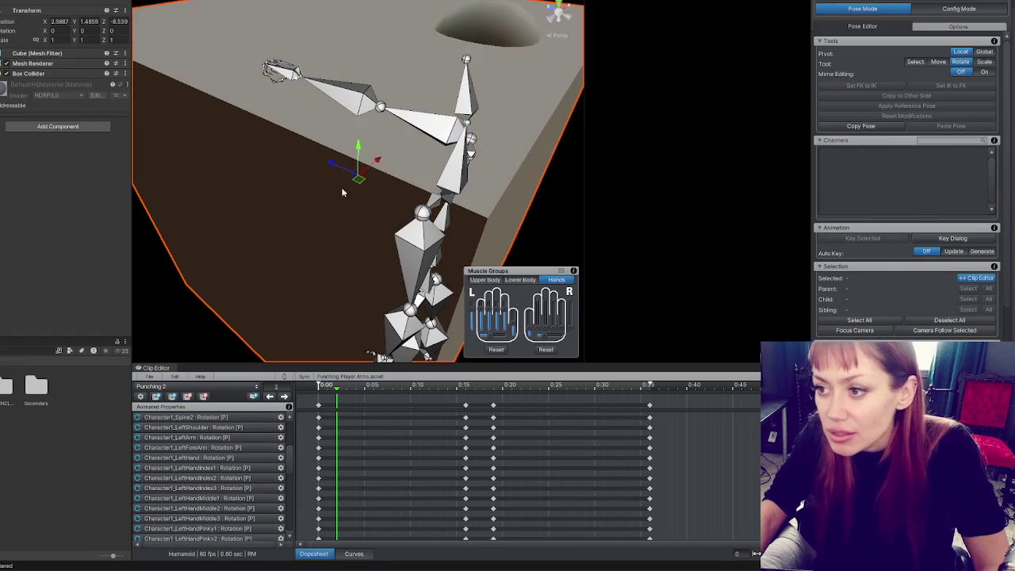
key(ctrl+z)
right_click(2, 111)
mouse_move(20, 252)
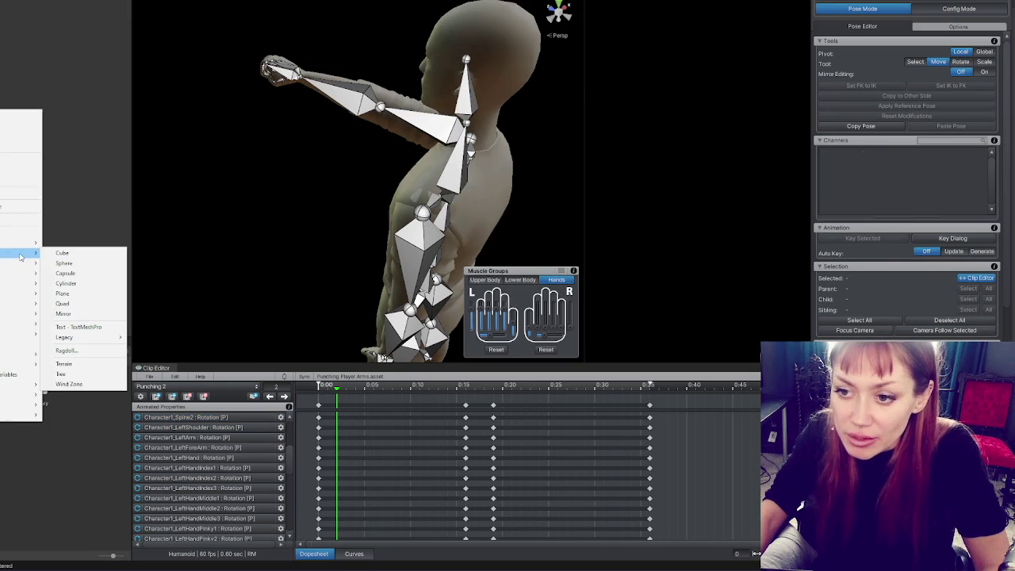
click(64, 263)
Shrink the sphere to a tiny ball and move it up to the character's right hand.
drag(333, 170, 224, 96)
key(r)
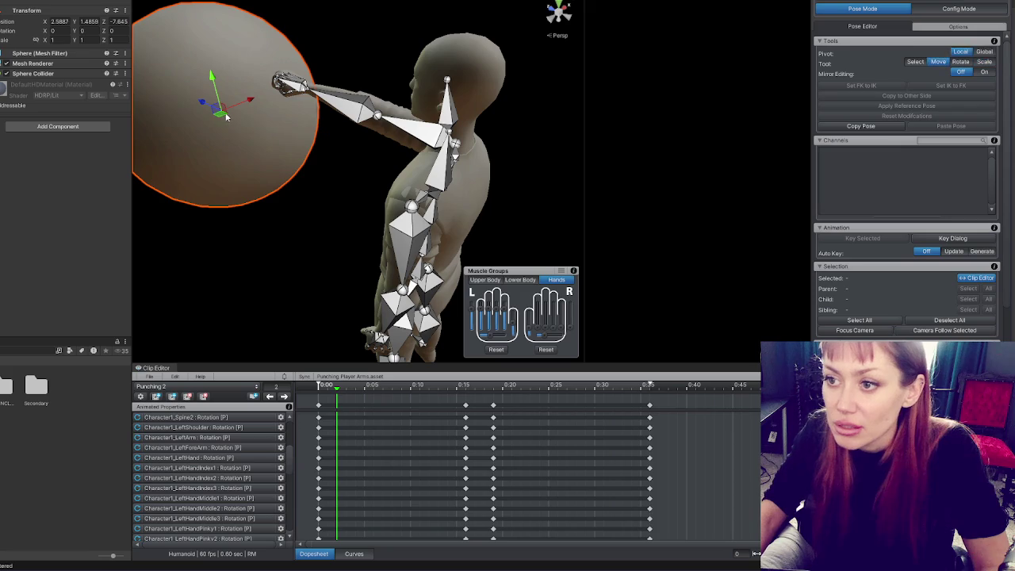
click(980, 6)
drag(219, 107, 181, 118)
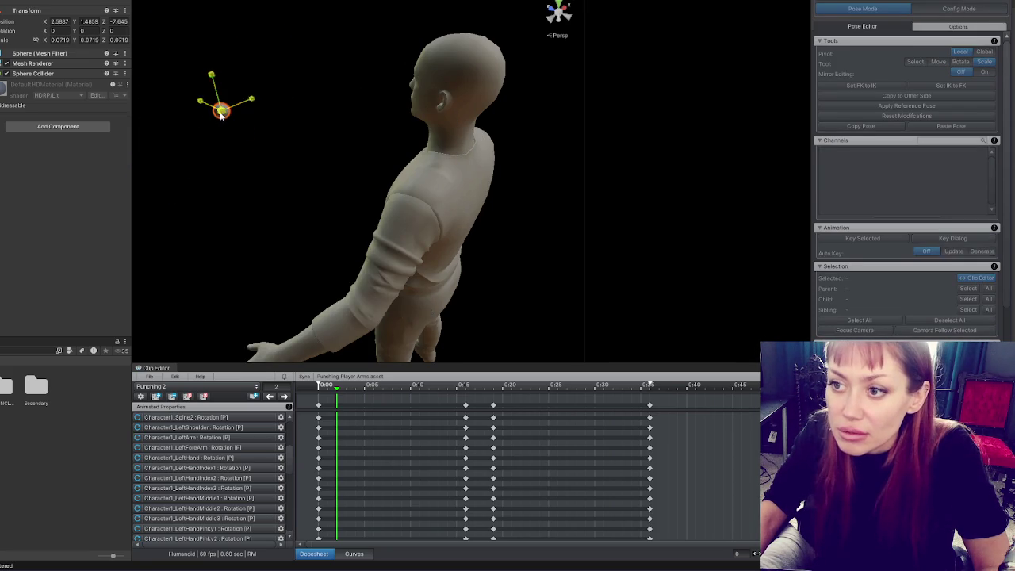
click(444, 198)
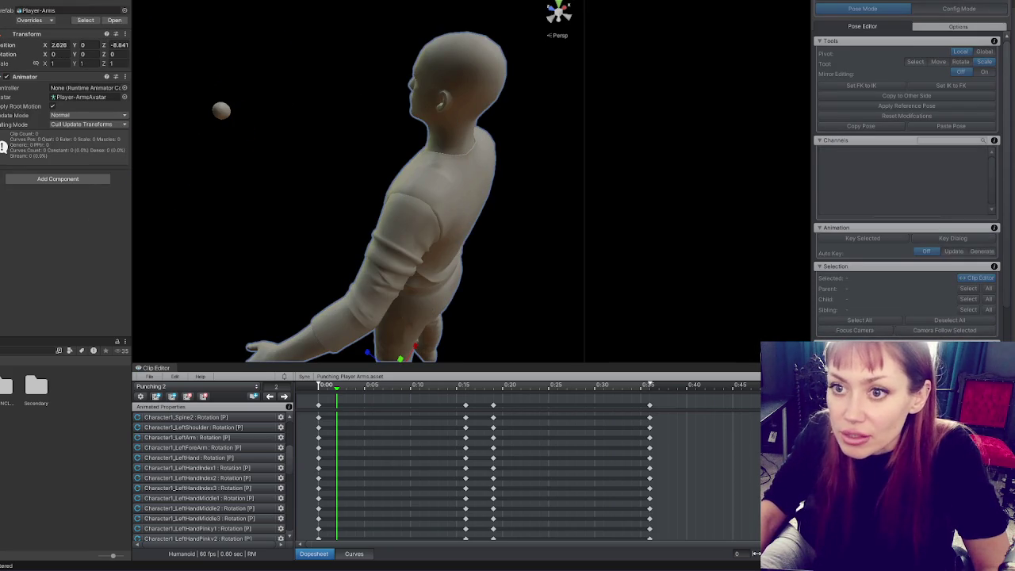
click(944, 5)
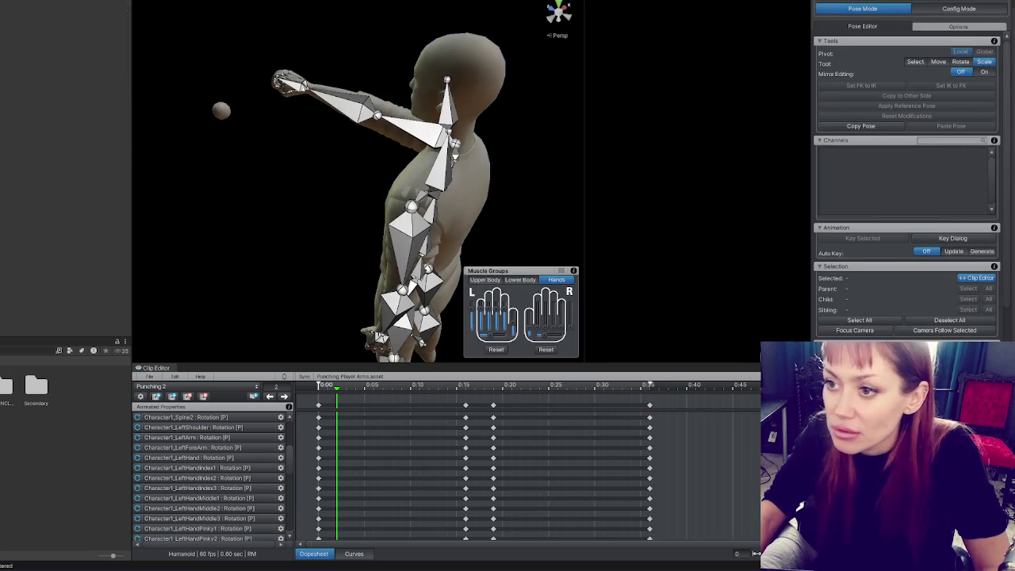
click(222, 110)
drag(248, 119, 312, 98)
key(f)
scroll(447, 169, down, 6)
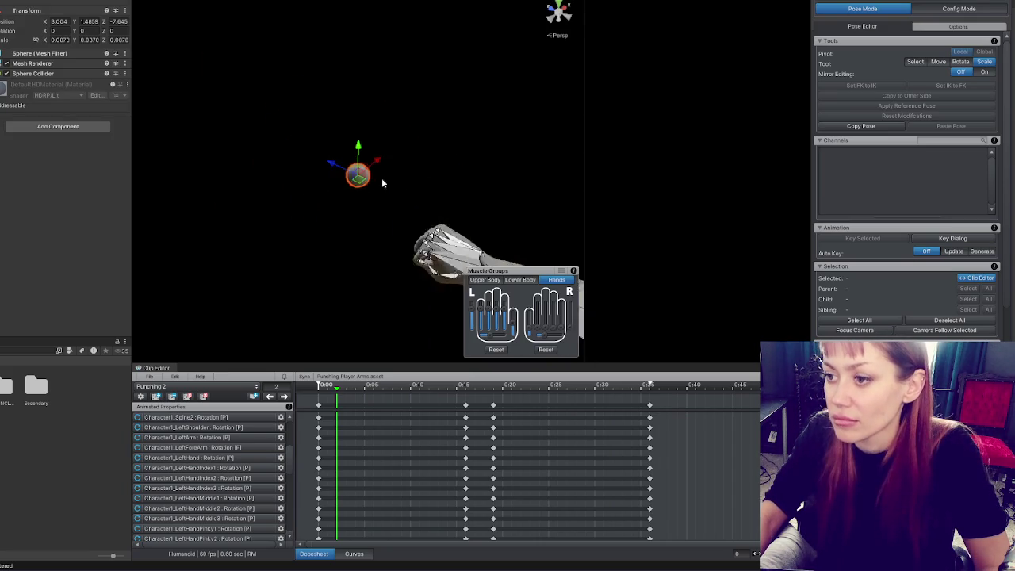
drag(449, 188, 392, 163)
mouse_move(337, 201)
mouse_down()
mouse_move(403, 92)
mouse_move(450, 119)
mouse_move(480, 231)
mouse_move(481, 175)
mouse_move(476, 191)
mouse_move(323, 215)
mouse_up()
Reselect the sphere beside the RightHand bone and nudge it slightly along X.
click(290, 186)
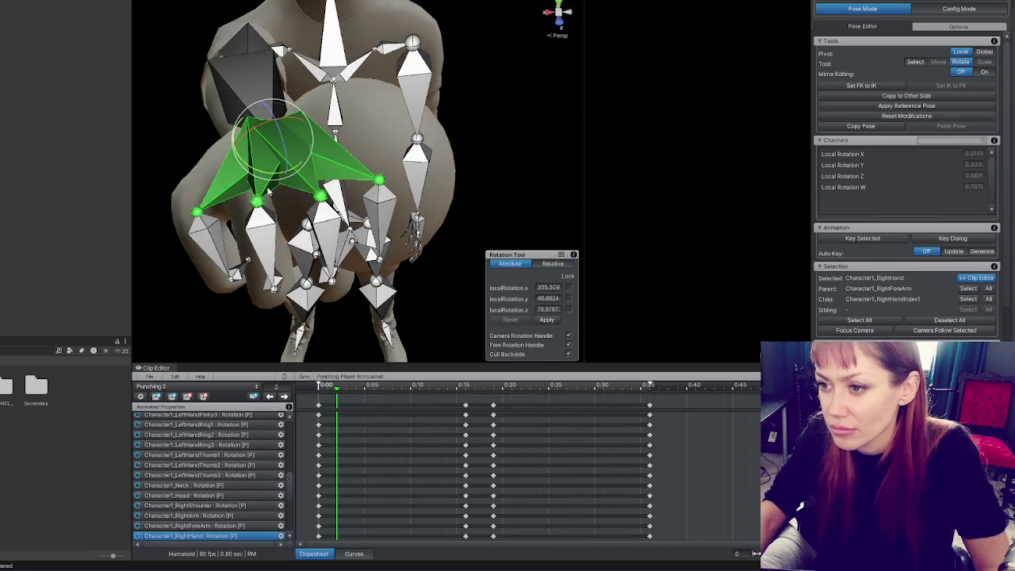
click(368, 170)
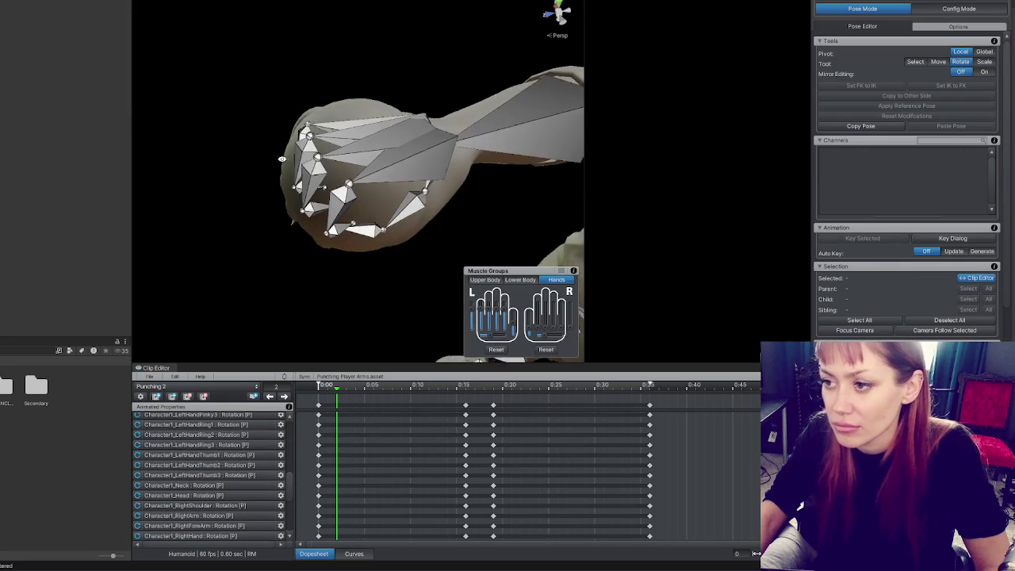
click(292, 221)
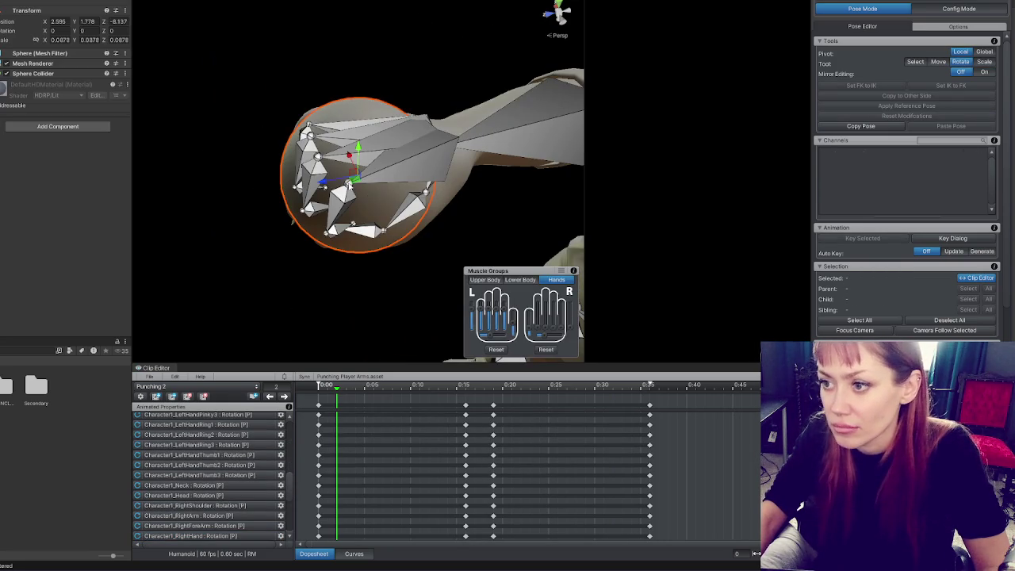
click(344, 182)
click(345, 161)
click(331, 164)
click(317, 166)
click(321, 164)
click(322, 165)
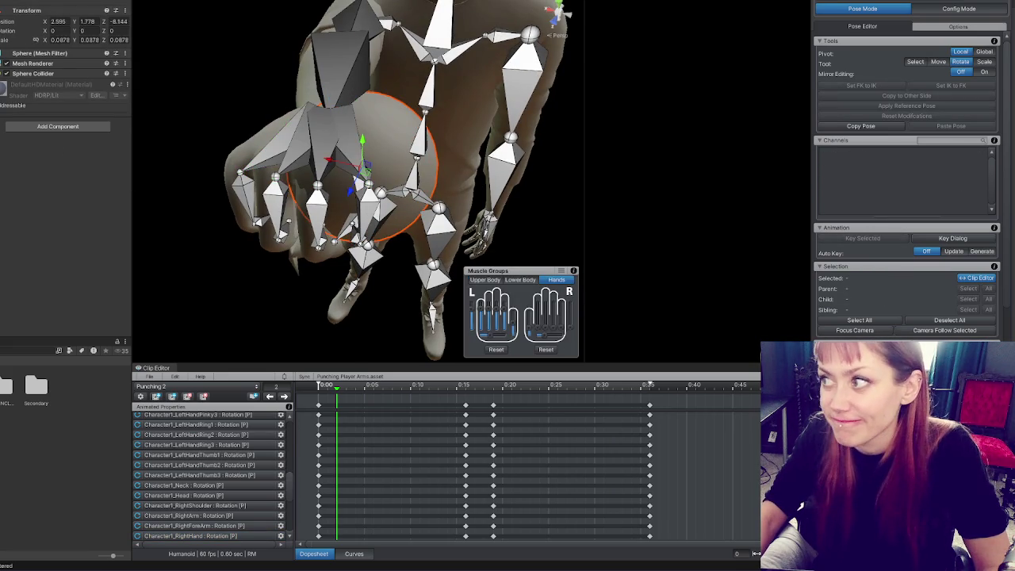
click(356, 158)
drag(336, 164, 312, 158)
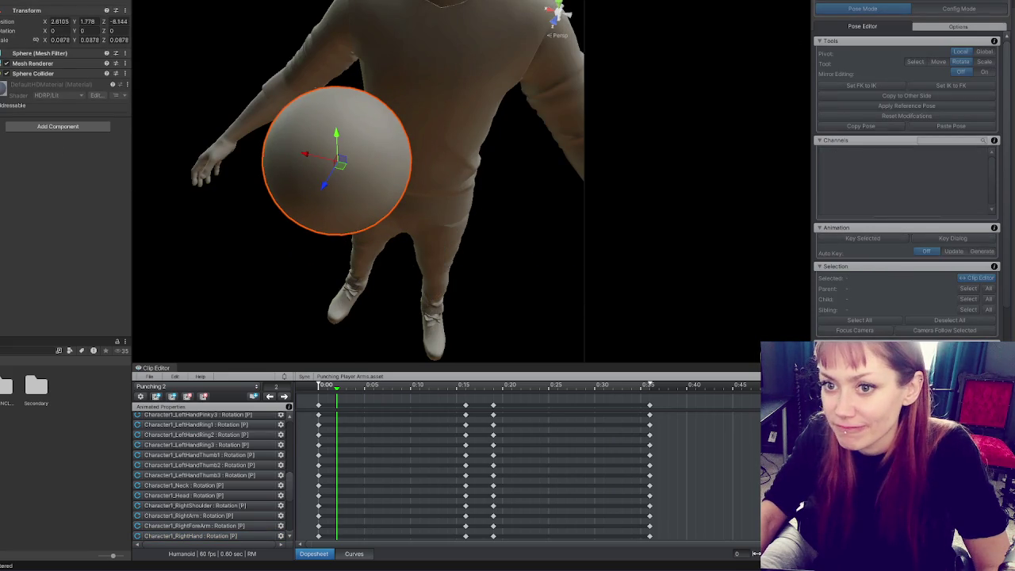
click(862, 8)
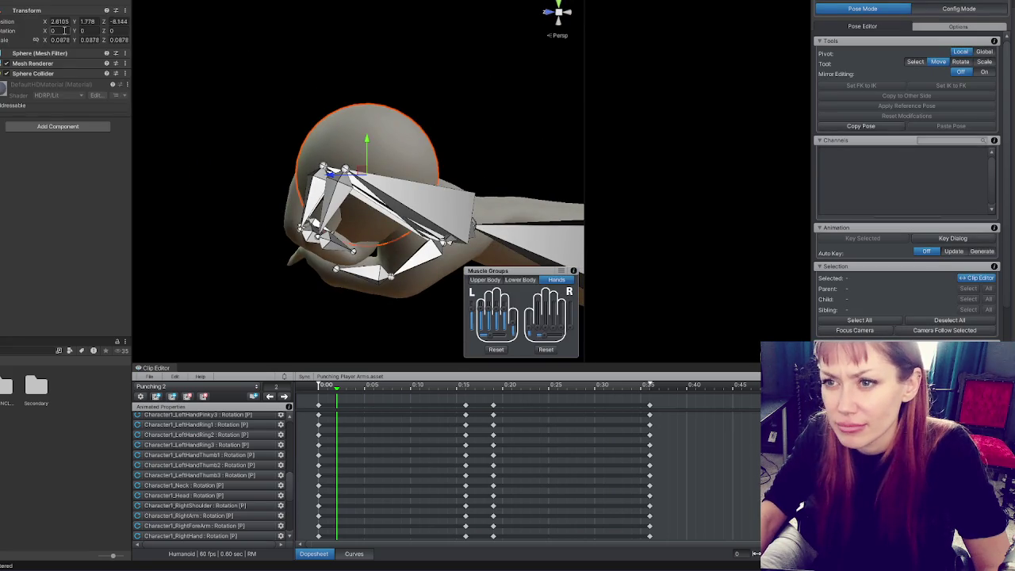
Position the sphere on the fingers at height 1.755 and X 2.63.
text(1.77)
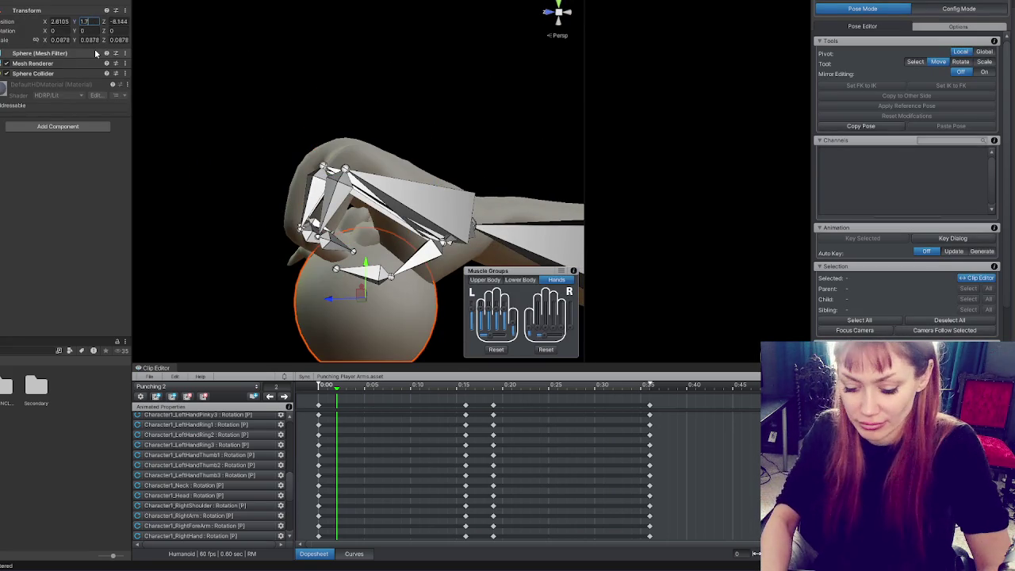
key(BackSpace)
text(55)
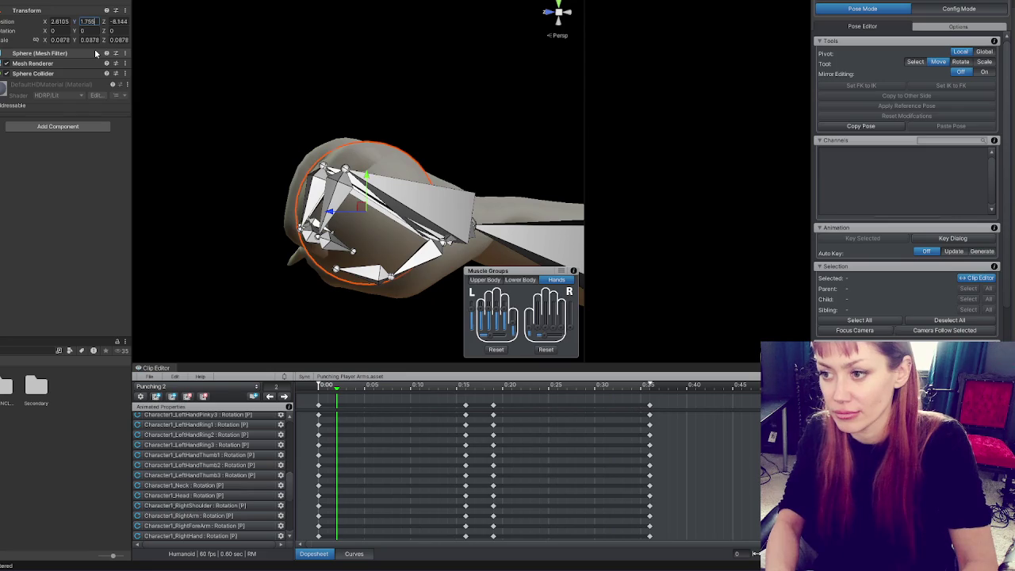
drag(238, 182, 269, 162)
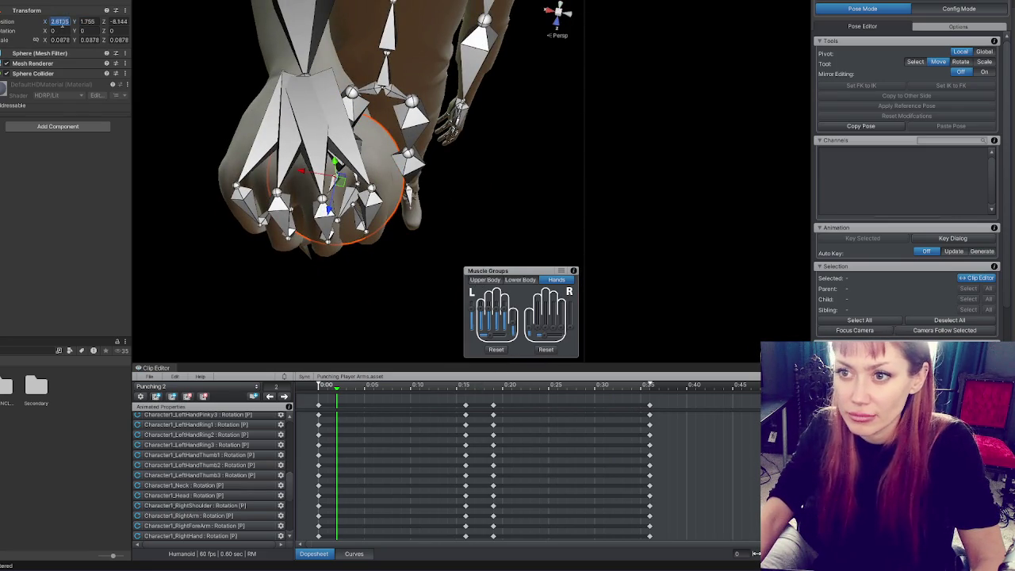
text(2.6)
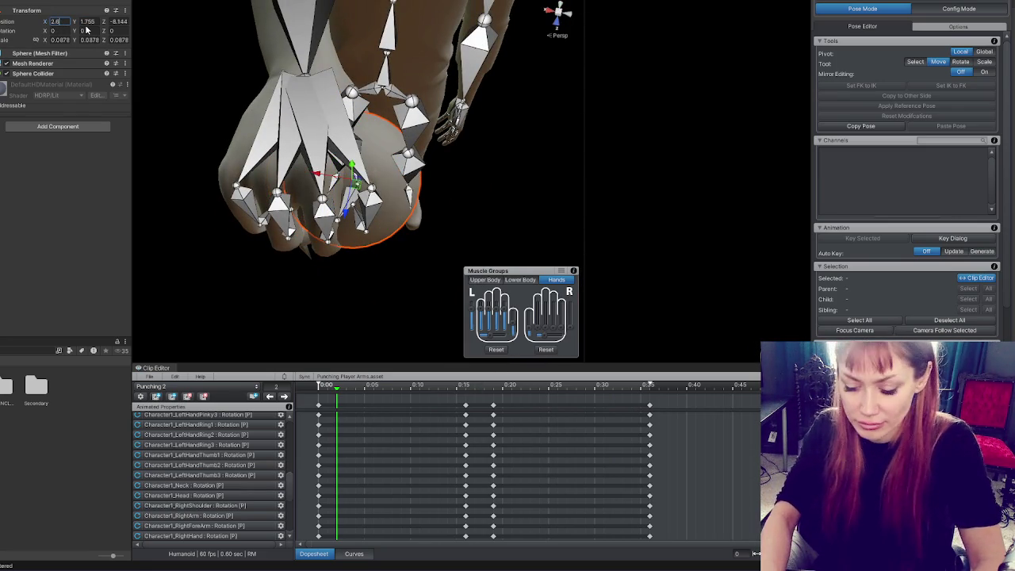
key(BackSpace)
text(5)
key(BackSpace)
text(7)
key(BackSpace)
text(63)
Return to the select tool and look down on the character from above.
mouse_move(317, 199)
mouse_down()
mouse_move(428, 203)
mouse_move(333, 198)
mouse_move(301, 66)
mouse_move(369, 176)
mouse_move(224, 79)
mouse_move(250, 86)
mouse_up()
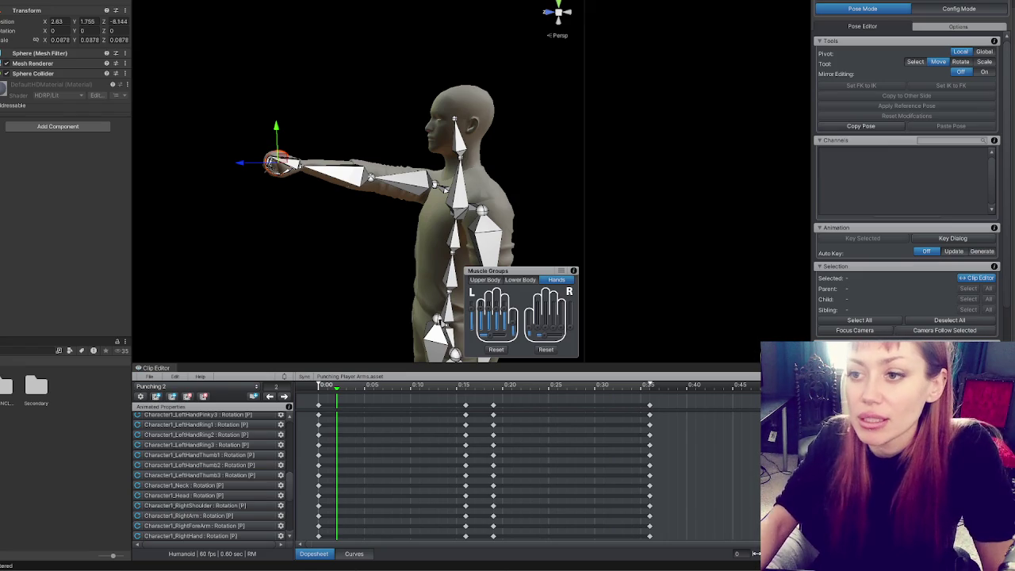
key(q)
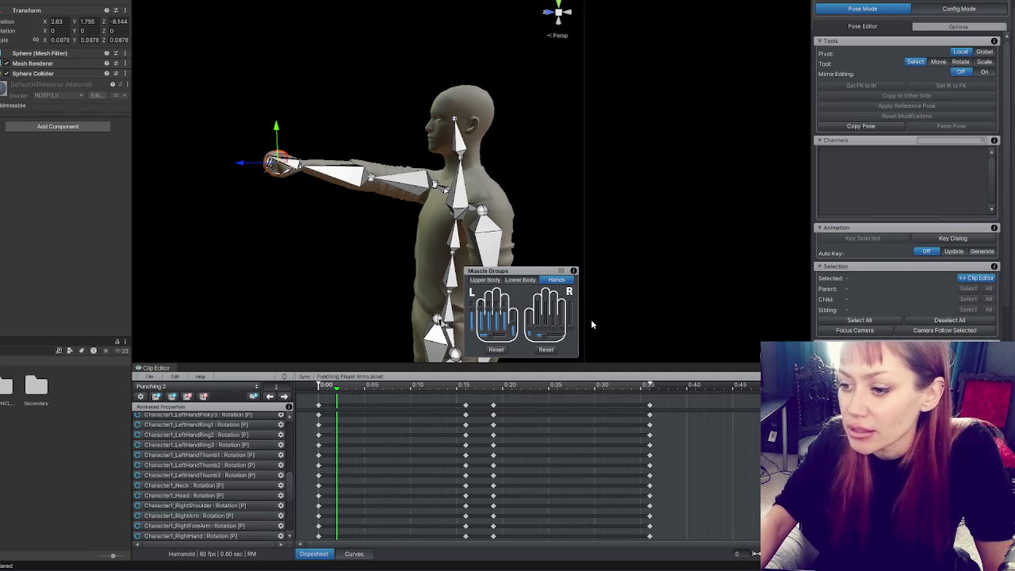
mouse_move(591, 318)
mouse_down()
mouse_move(634, 288)
mouse_move(680, 279)
mouse_up()
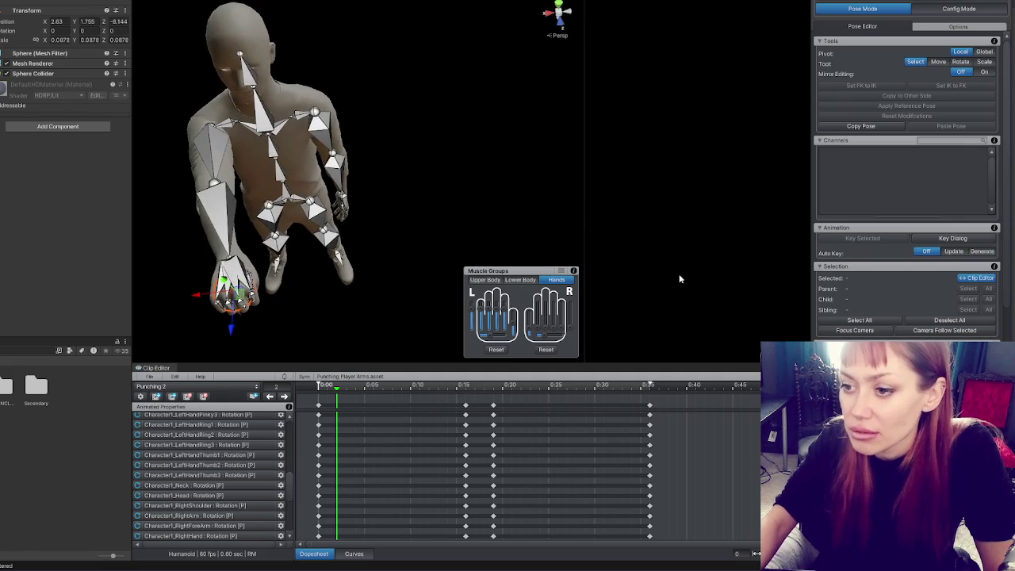
Select the Spine2 bone and duplicate the current clip as 'Punching 3'.
mouse_move(226, 159)
mouse_down()
mouse_move(489, 176)
mouse_move(226, 100)
mouse_move(544, 128)
mouse_move(600, 195)
mouse_move(566, 249)
mouse_move(190, 100)
mouse_move(336, 23)
mouse_move(652, 27)
mouse_move(618, 16)
mouse_move(444, 39)
mouse_move(379, 61)
mouse_move(246, 72)
mouse_move(325, 191)
mouse_move(312, 285)
mouse_move(315, 224)
mouse_move(258, 63)
mouse_move(518, 61)
mouse_move(693, 86)
mouse_move(384, 77)
mouse_move(465, 154)
mouse_move(468, 221)
mouse_up()
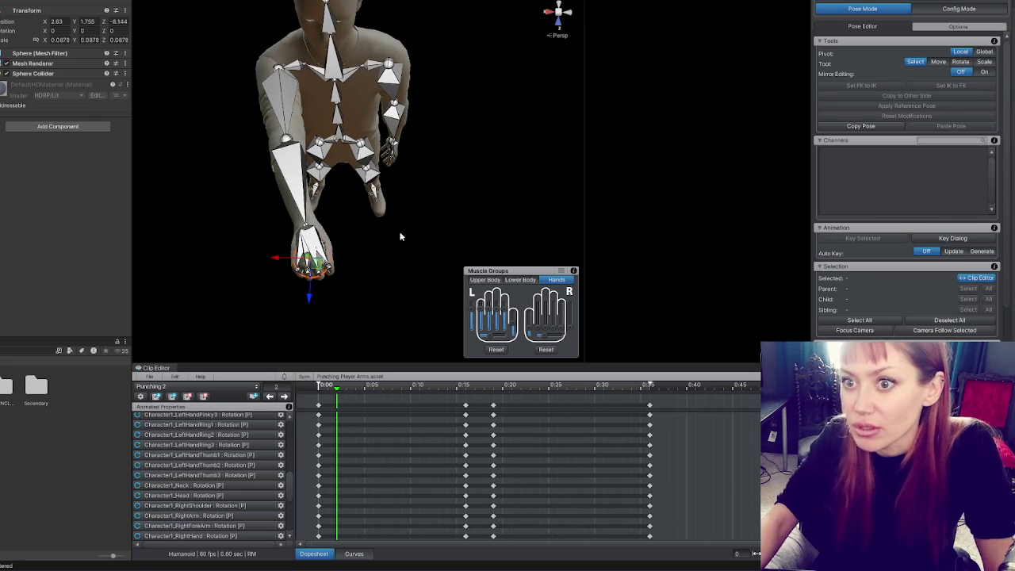
click(334, 79)
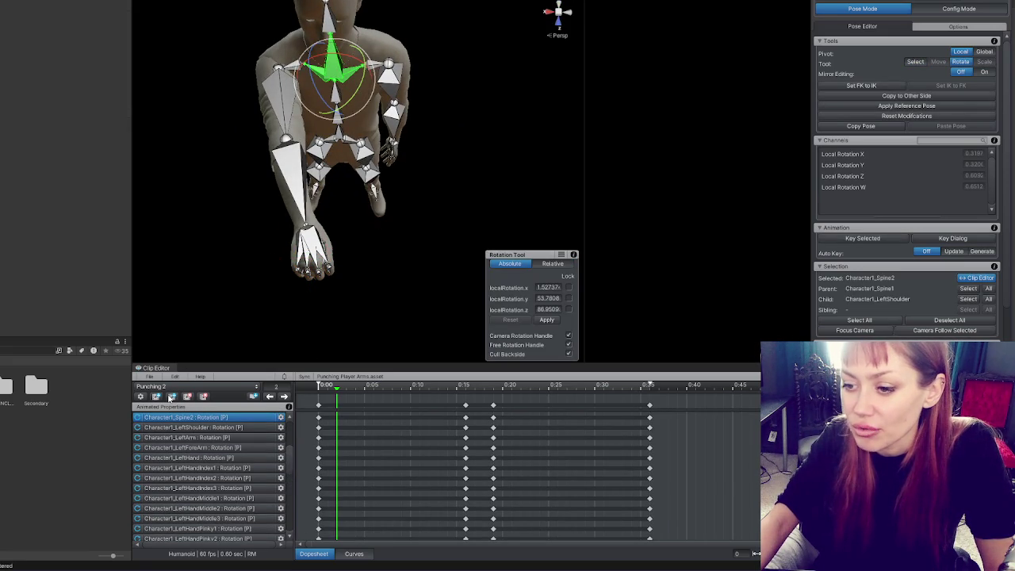
click(171, 398)
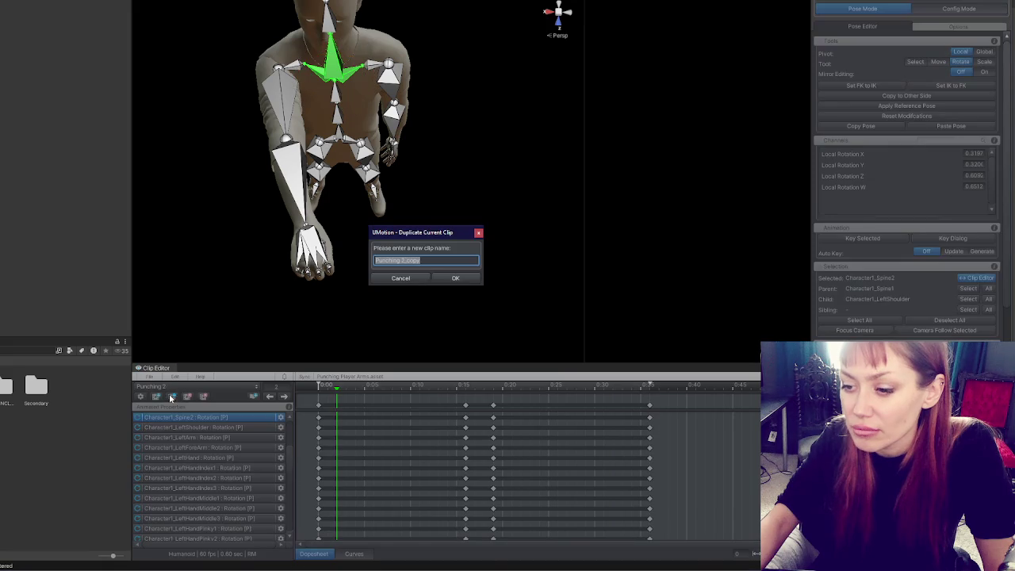
text(Punch)
click(462, 286)
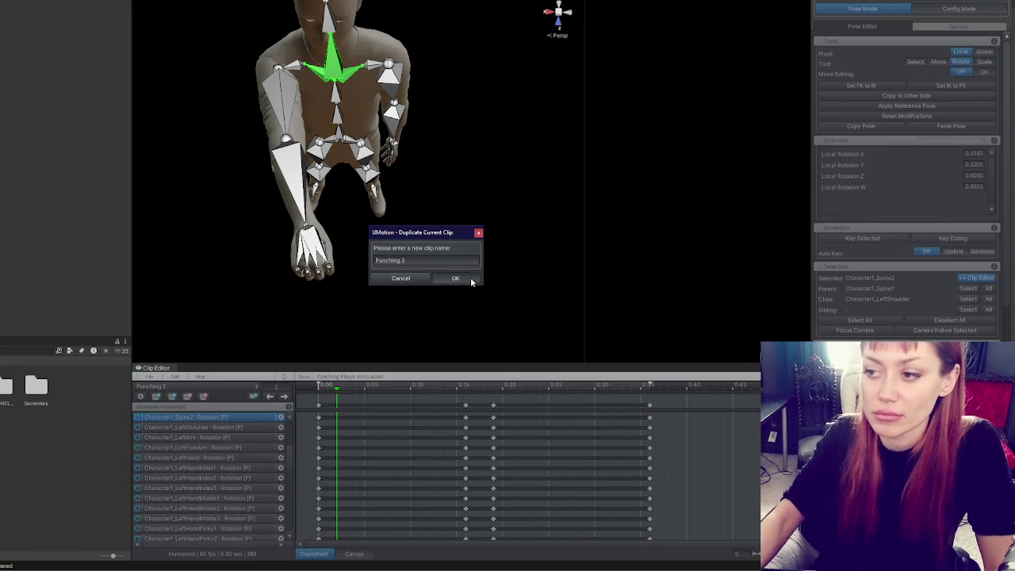
click(470, 279)
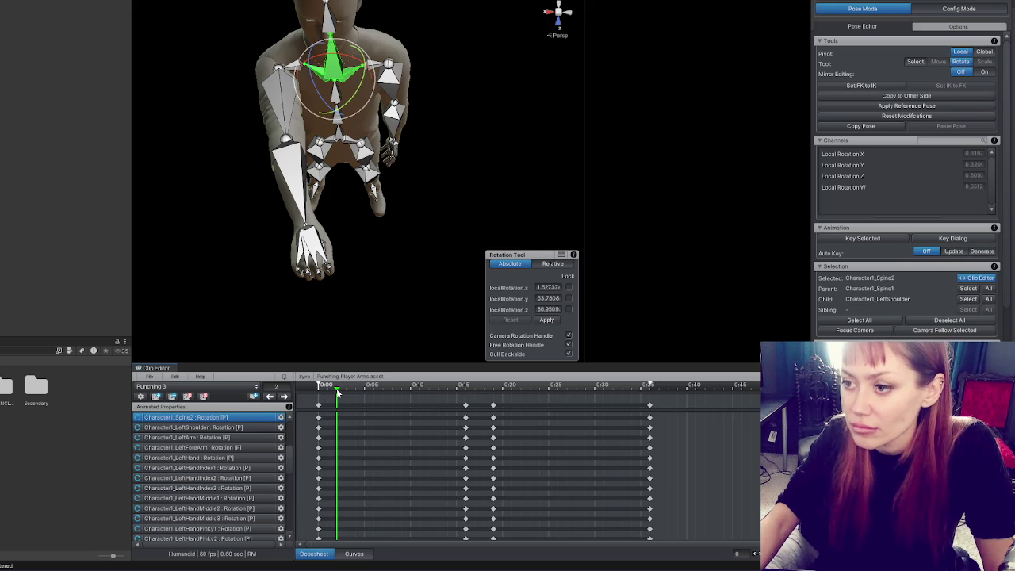
Rotate Spine2 to bend the character's upper body forward.
mouse_move(369, 118)
mouse_down()
mouse_move(369, 217)
mouse_move(420, 243)
mouse_move(380, 133)
mouse_move(387, 67)
mouse_up()
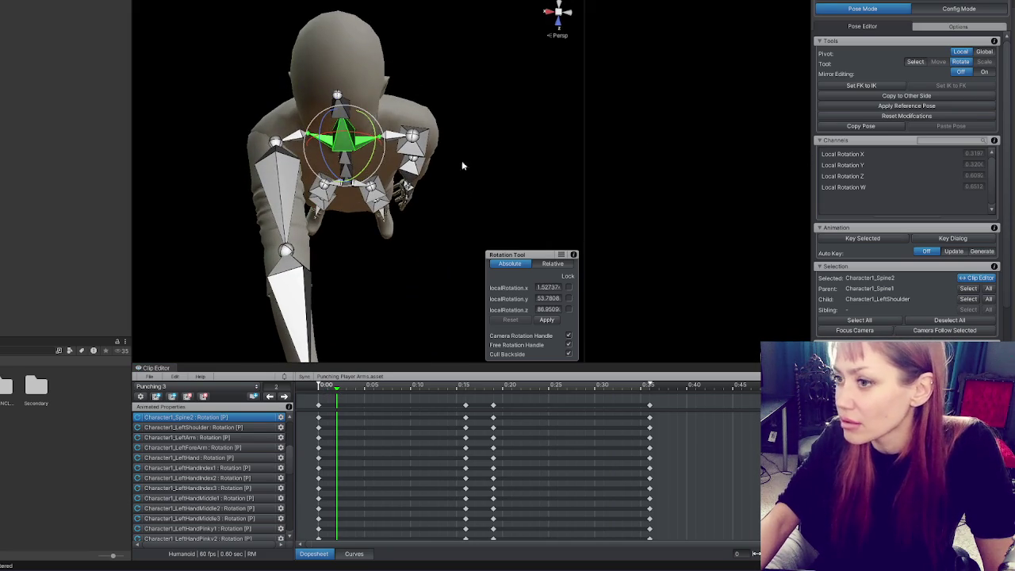
mouse_move(572, 148)
mouse_down()
mouse_move(653, 85)
mouse_move(709, 64)
mouse_up()
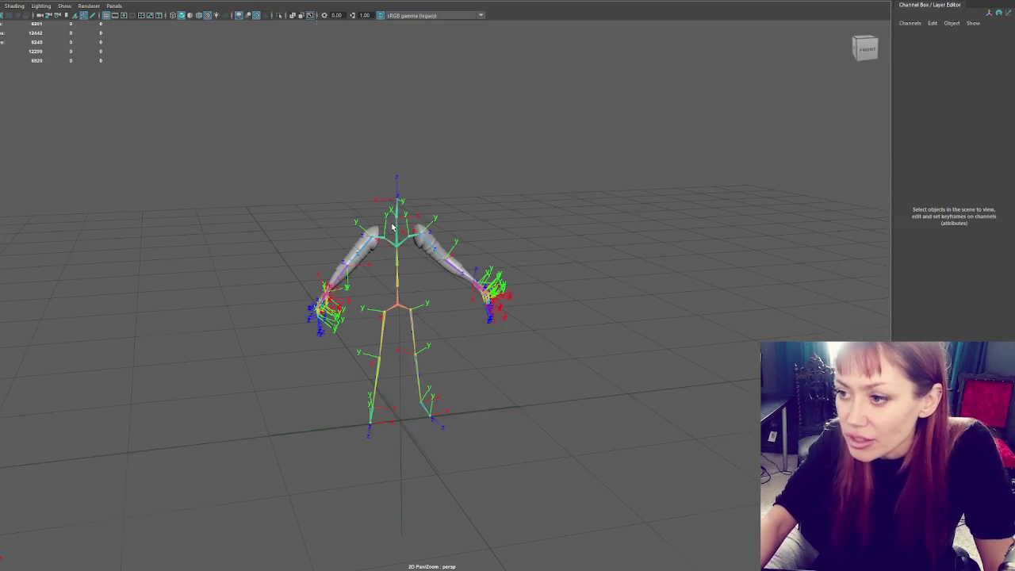
scroll(392, 227, up, 5)
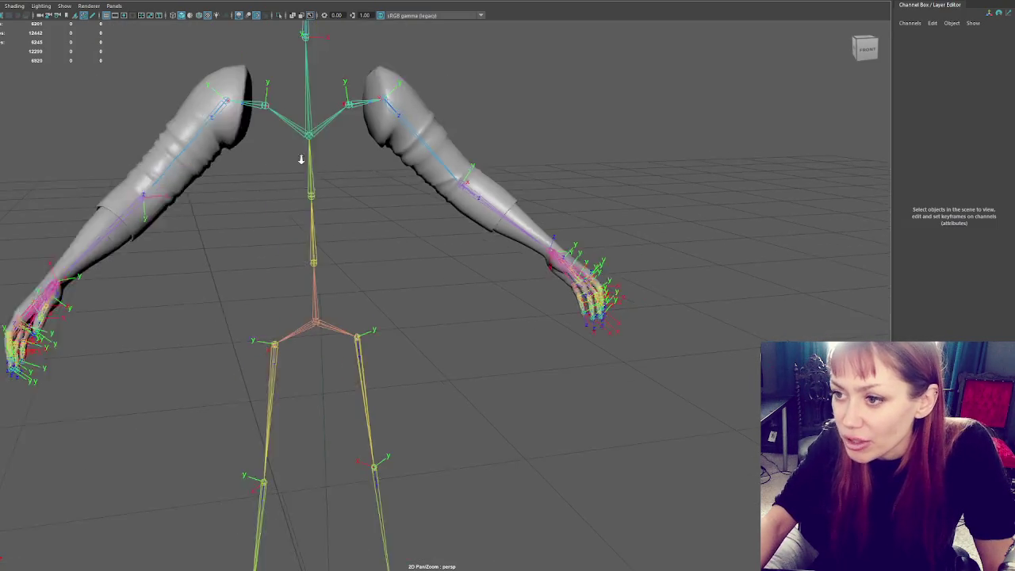
In Maya, select the Spine2 joint and tumble to a straight front view of the arm rig.
scroll(299, 158, down, 3)
click(383, 199)
scroll(398, 191, up, 3)
mouse_move(398, 191)
mouse_down()
mouse_move(475, 194)
mouse_move(389, 199)
mouse_move(370, 179)
mouse_move(360, 208)
mouse_move(429, 268)
mouse_move(182, 261)
mouse_move(254, 246)
mouse_move(520, 262)
mouse_up()
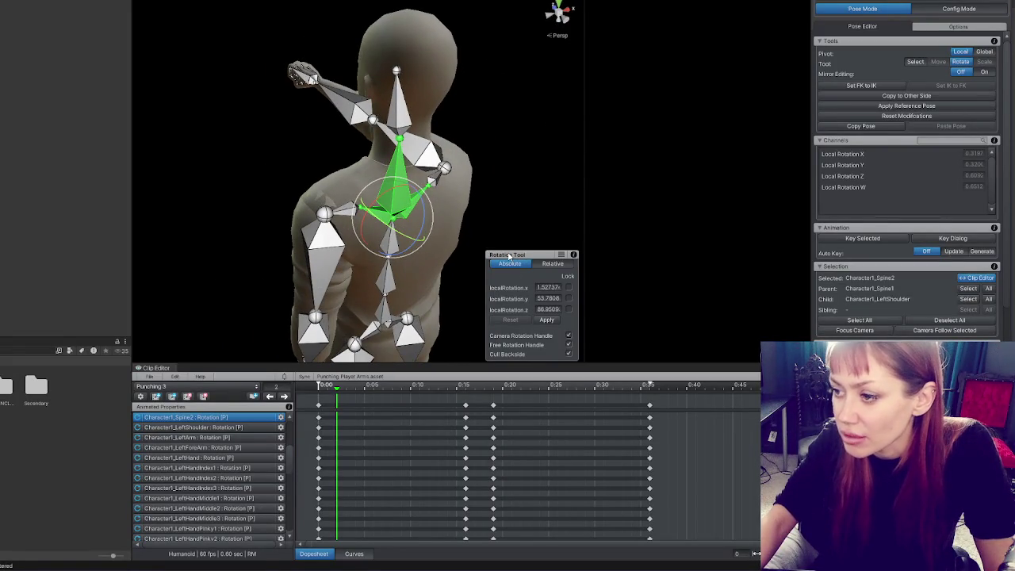
Keep rotation values absolute, select the RightArm bone and swing the upper arm outward.
click(545, 264)
click(511, 266)
mouse_move(436, 194)
mouse_down()
mouse_move(412, 220)
mouse_move(376, 310)
mouse_move(399, 230)
mouse_move(394, 238)
mouse_move(395, 201)
mouse_move(397, 246)
mouse_move(394, 220)
mouse_move(349, 151)
mouse_move(186, 39)
mouse_move(141, 54)
mouse_move(365, 174)
mouse_up()
click(411, 193)
mouse_move(433, 190)
mouse_down()
mouse_move(424, 255)
mouse_move(380, 238)
mouse_move(387, 213)
mouse_up()
click(389, 254)
click(406, 181)
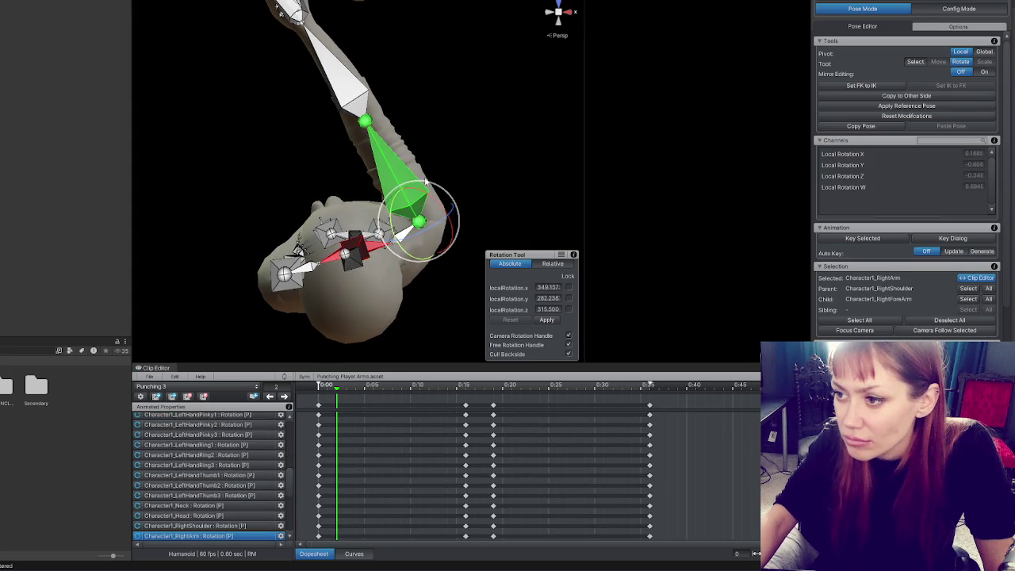
mouse_move(436, 187)
mouse_down()
mouse_move(455, 199)
mouse_move(404, 159)
mouse_move(399, 181)
mouse_up()
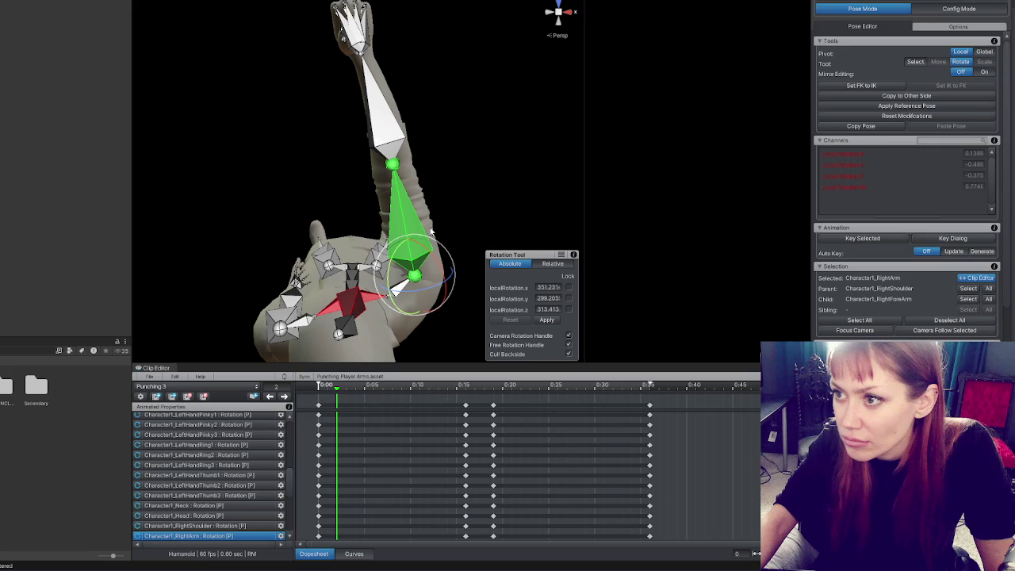
Check the right arm from behind, then return the playhead to 0:00 and select the clip's keys.
drag(431, 230, 72, 119)
drag(242, 124, 333, 182)
click(261, 226)
click(365, 214)
mouse_move(365, 214)
mouse_down()
mouse_move(423, 175)
mouse_move(242, 172)
mouse_up()
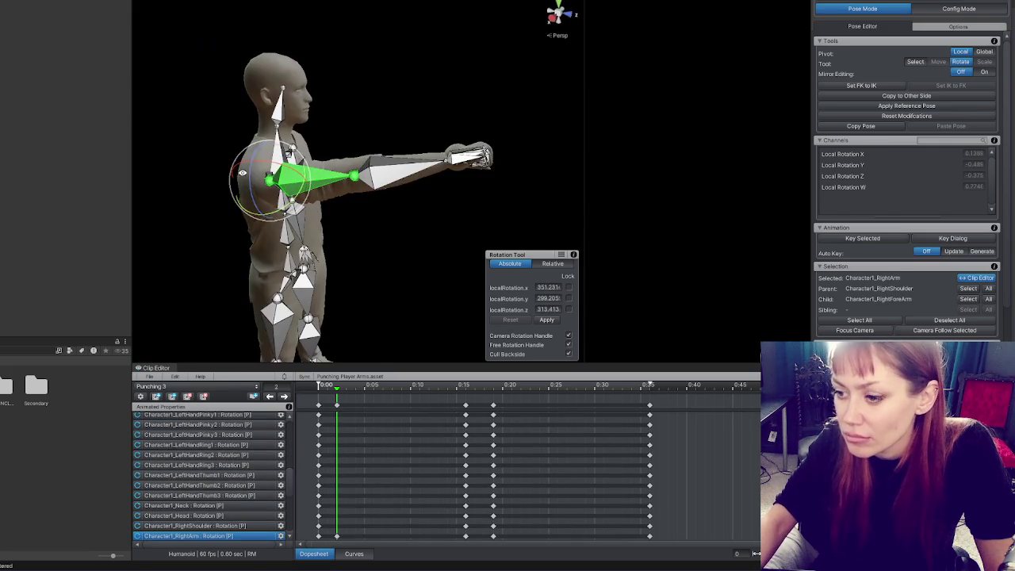
click(337, 405)
drag(336, 384, 316, 389)
click(330, 398)
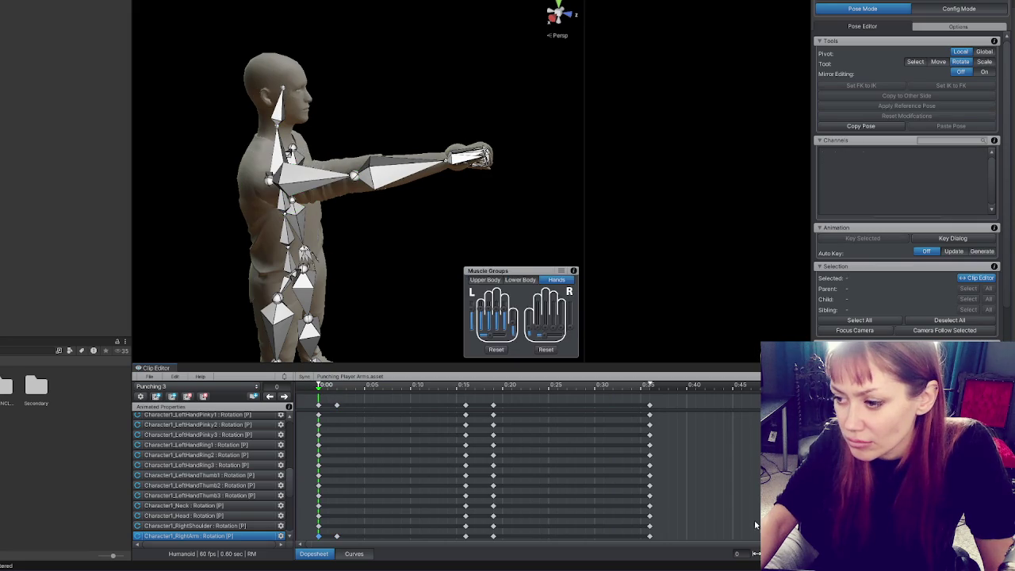
Trim Punching 3 so the pose is keyed only at 0:00 and 0:30.
key(ctrl+a)
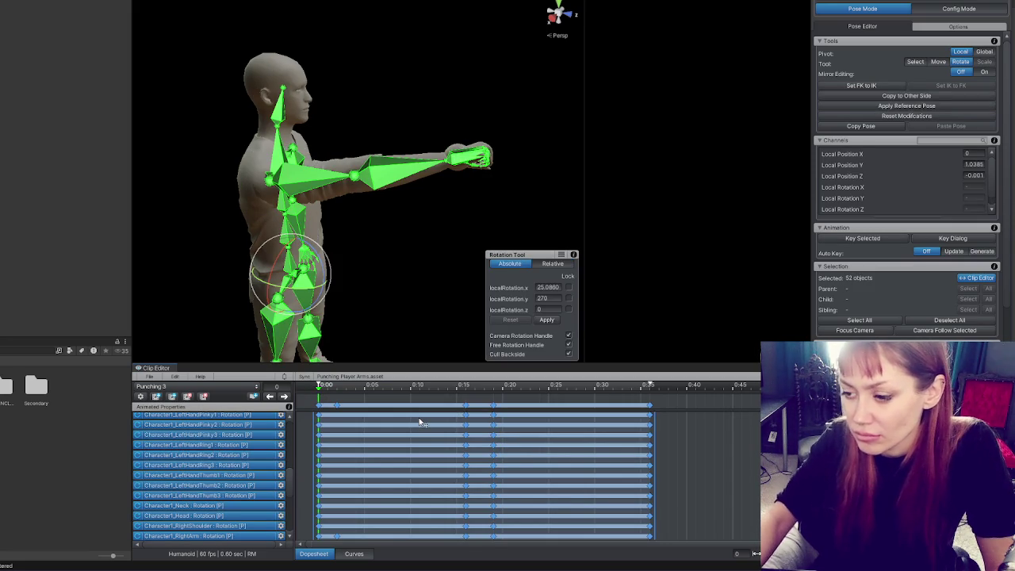
drag(330, 400, 706, 442)
key(ctrl+z)
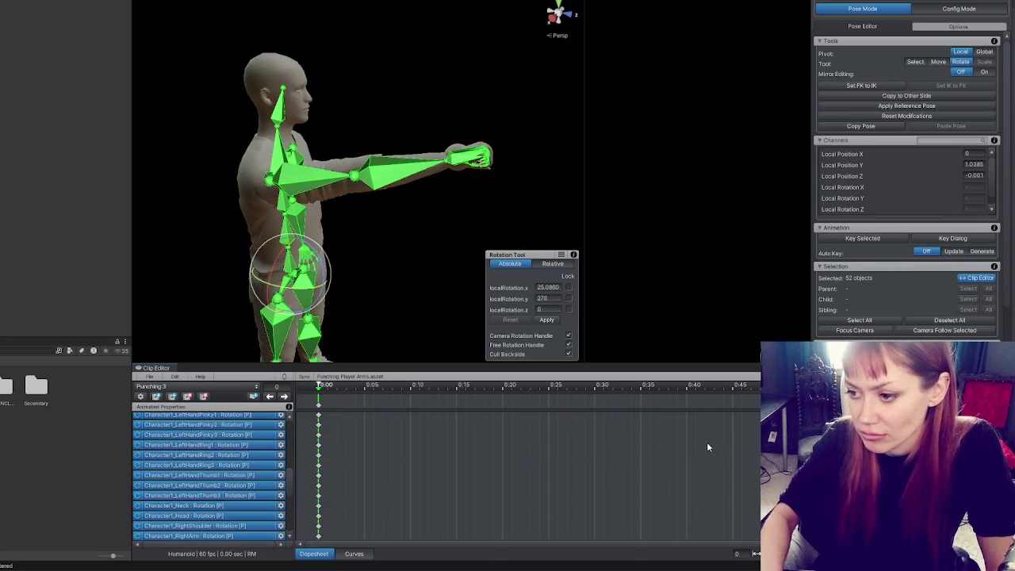
click(594, 388)
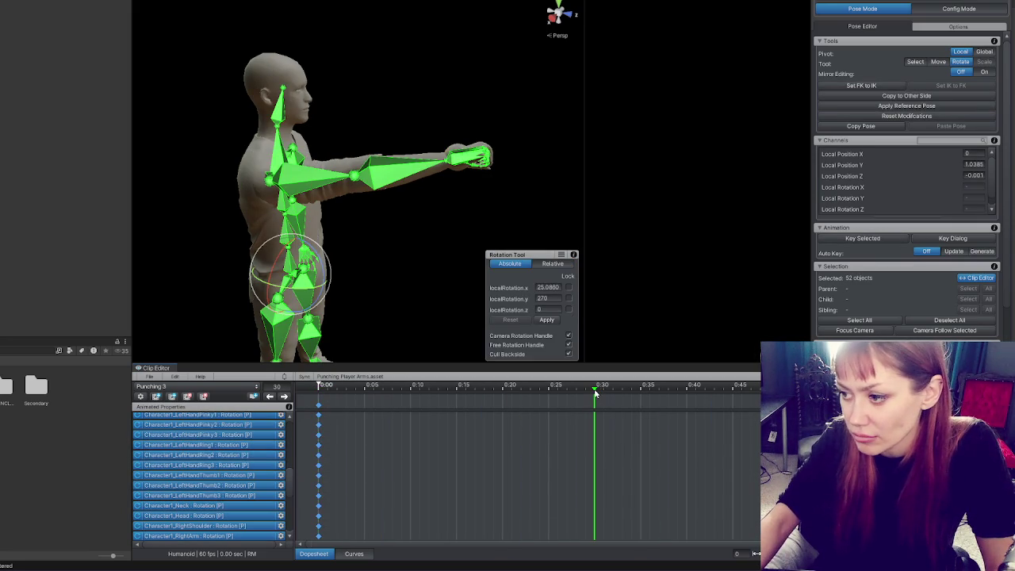
key(k)
Export the current clip as Punching 3.anim and close the export log.
click(153, 378)
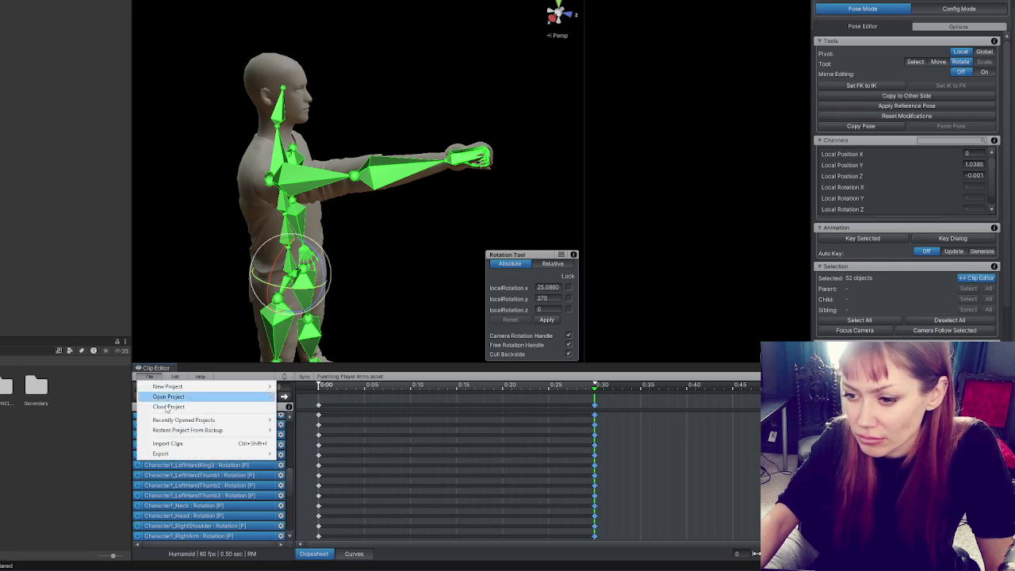
mouse_move(183, 444)
click(313, 452)
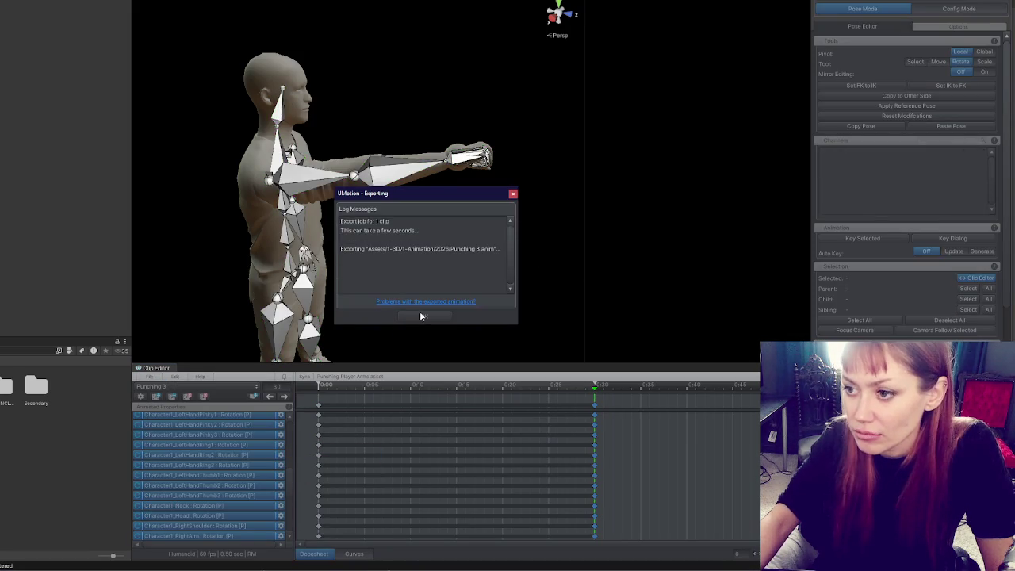
click(422, 315)
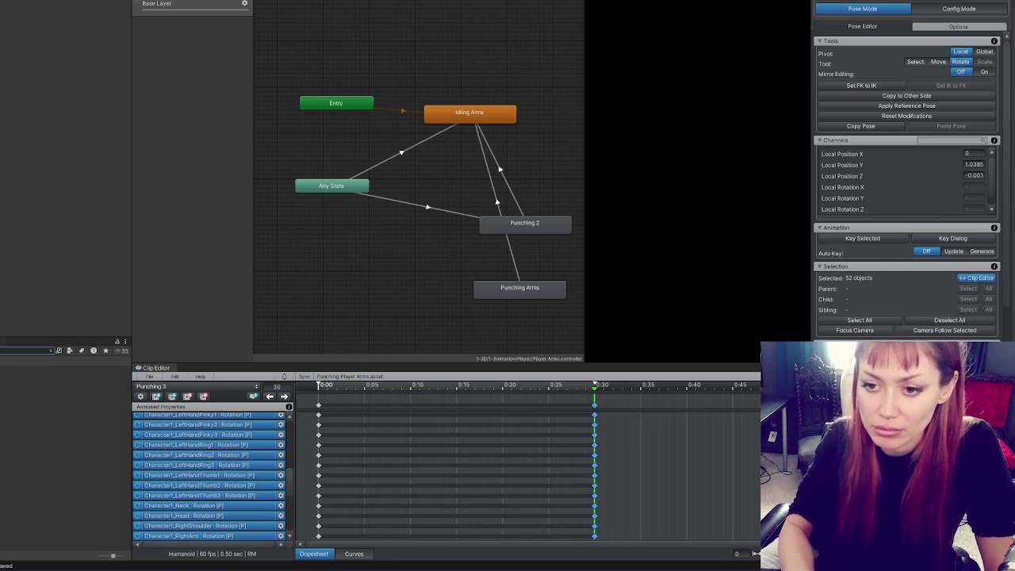
Add a Punching3 state with transitions from Any State and back to Idling Arms.
drag(191, 313, 353, 248)
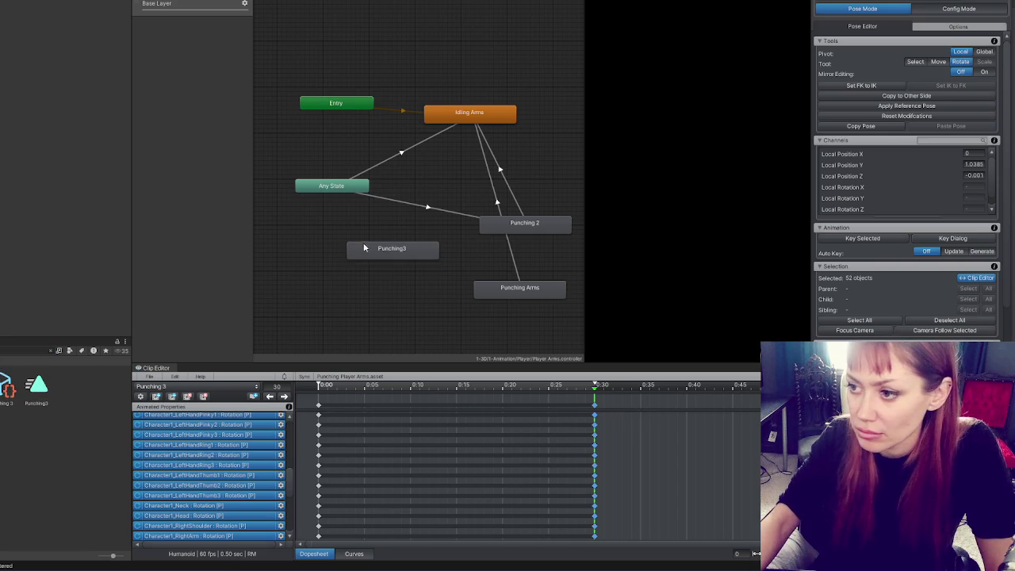
right_click(333, 186)
click(361, 190)
click(391, 252)
right_click(392, 252)
click(420, 255)
click(469, 113)
click(360, 219)
Set the transition condition to Punching and shift it to start immediately.
click(43, 200)
click(25, 228)
drag(59, 117, 18, 117)
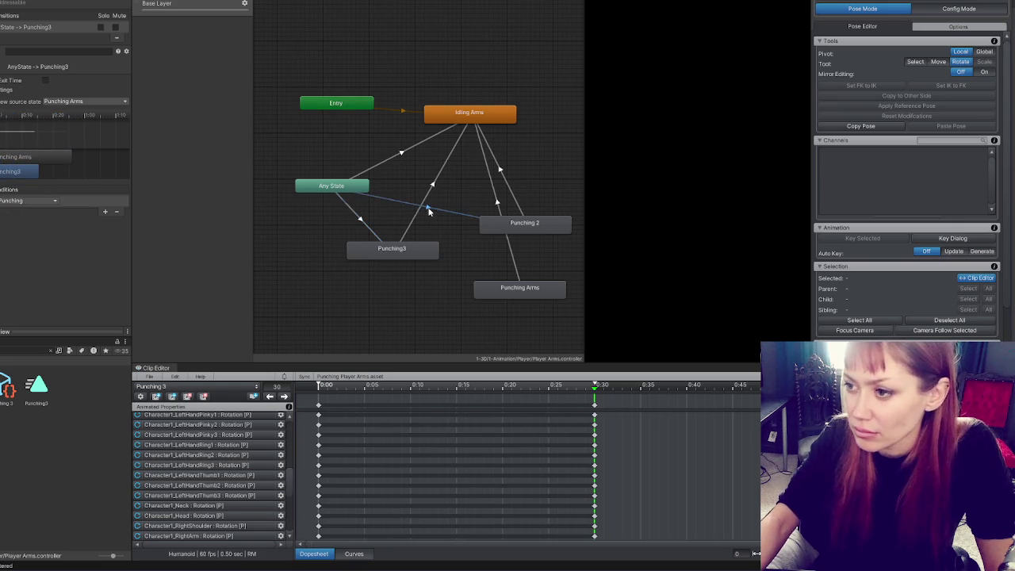
click(428, 211)
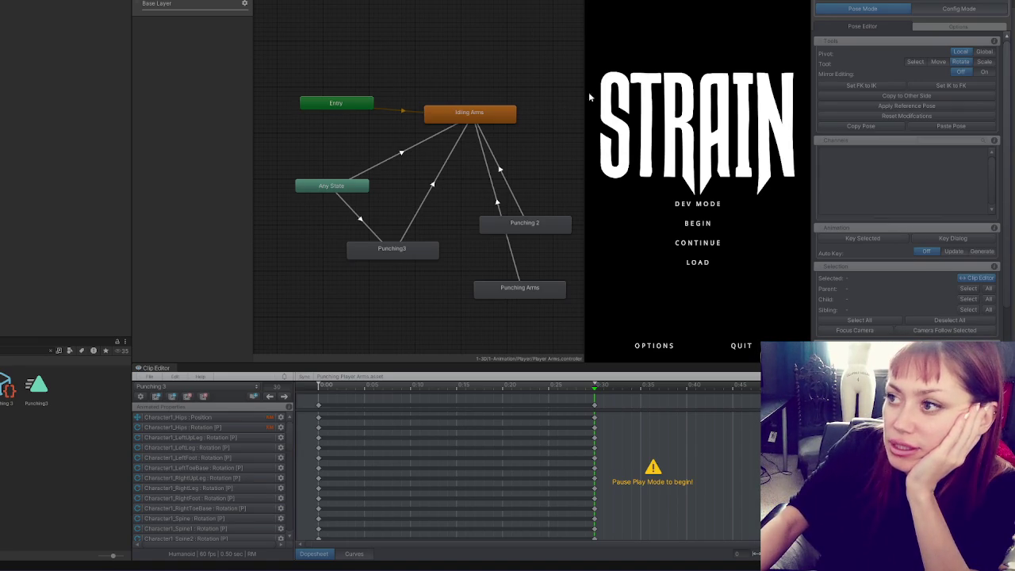
Start the game in DEV MODE, pause it with Esc, and move to the TASKS page.
click(675, 208)
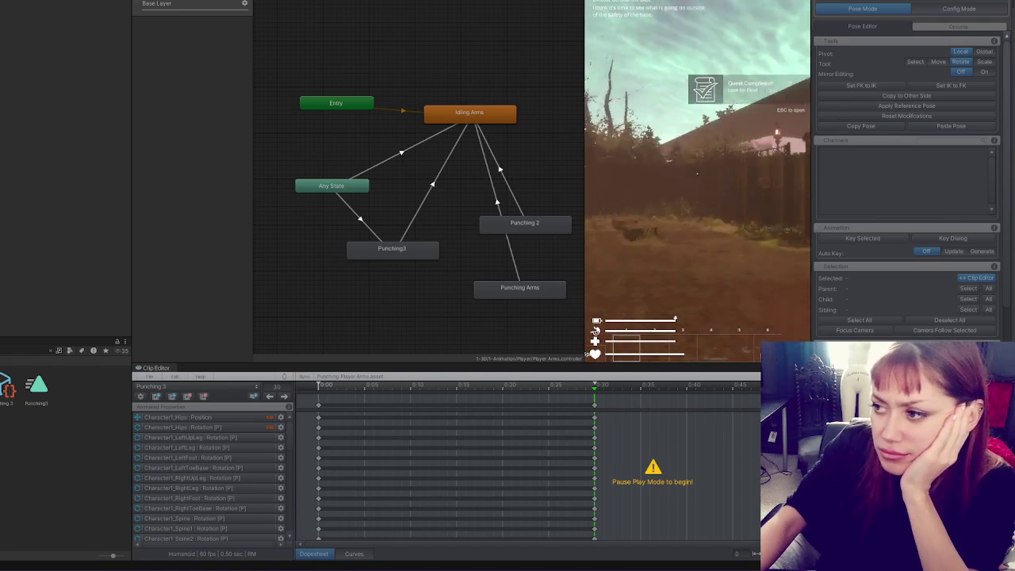
key(Escape)
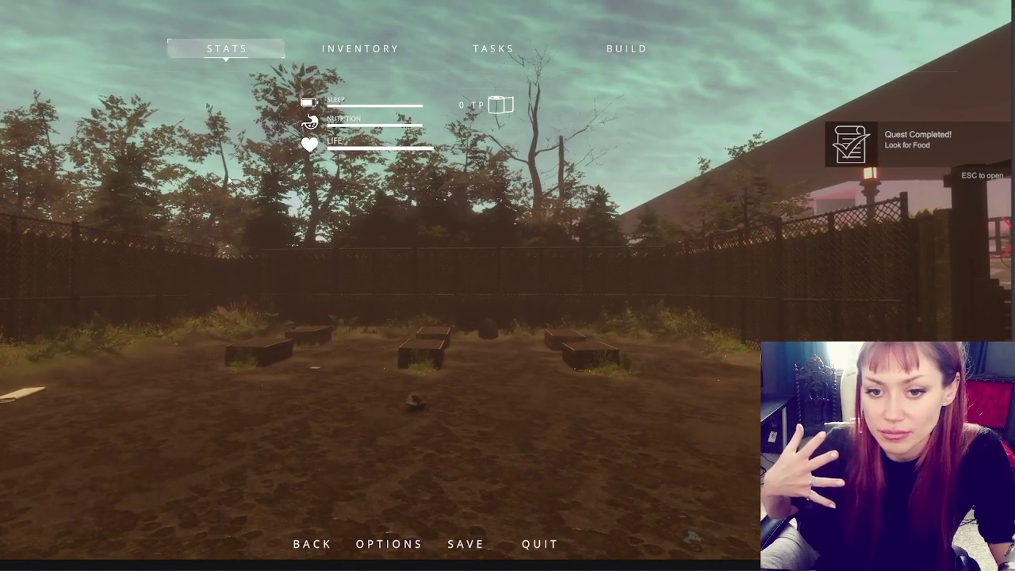
key(Right)
key(Right)
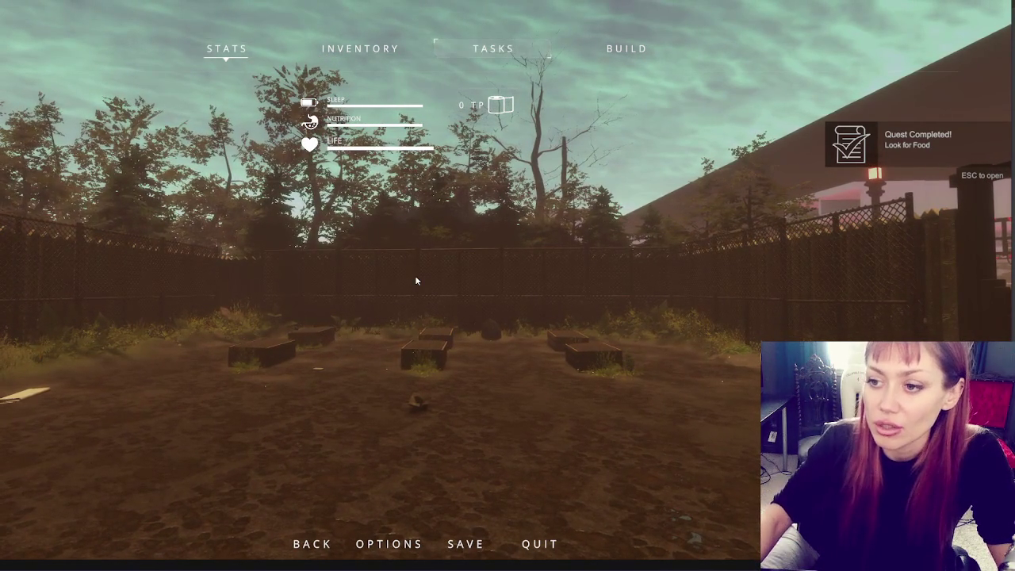